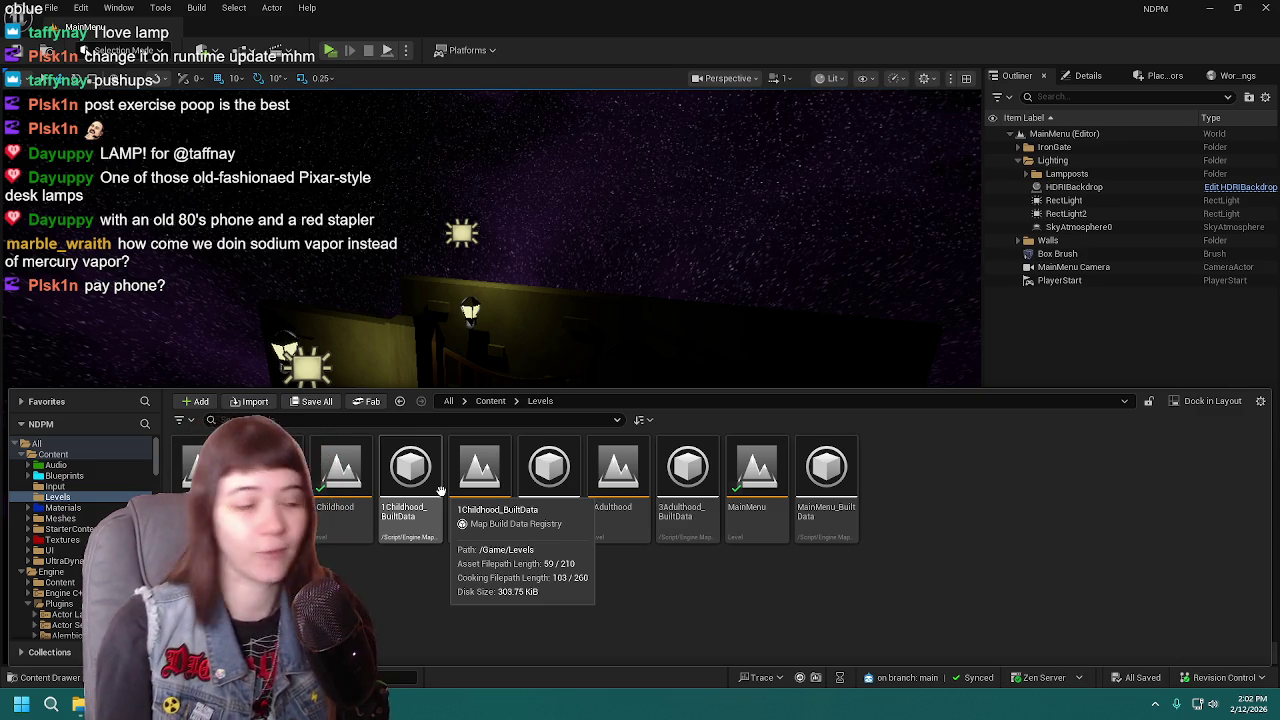
# Step: Load the 3Adulthood level from the Levels folder and fly in over its lit maze
pyautogui.click(605, 485)
pyautogui.doubleClick(606, 486)
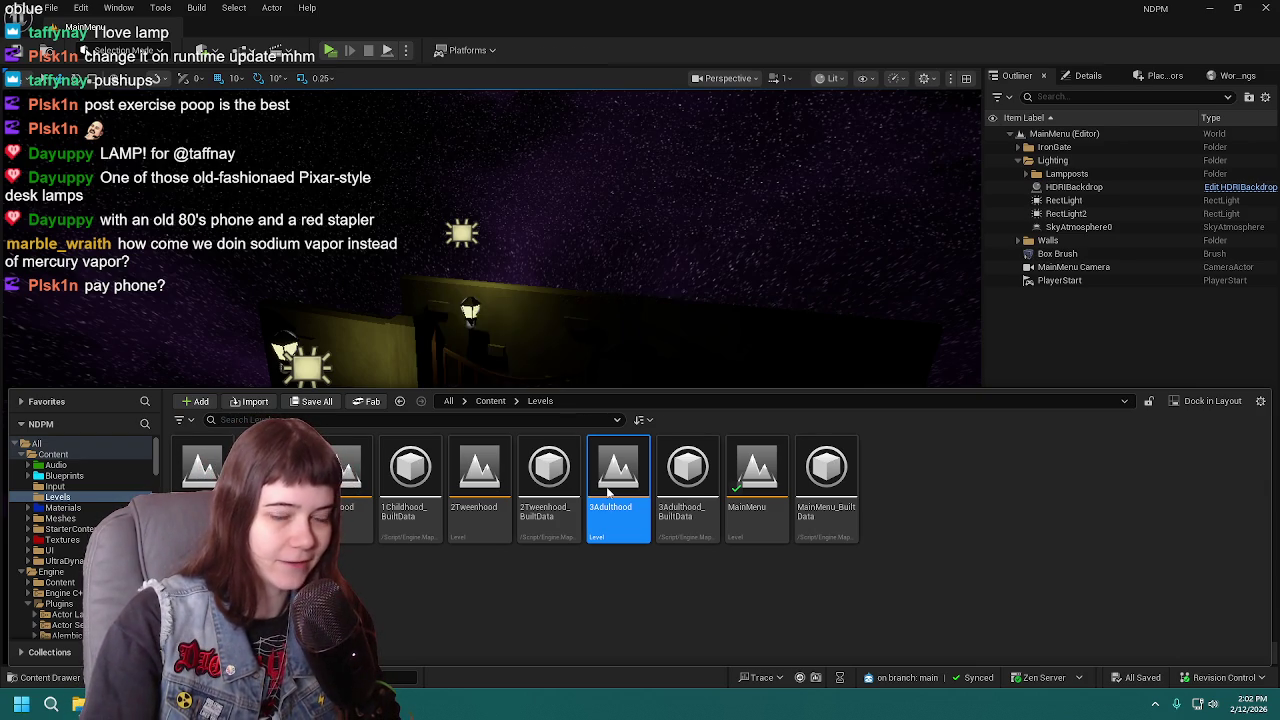
pyautogui.moveTo(699, 315)
pyautogui.mouseDown(button='right')
pyautogui.moveTo(694, 490)
pyautogui.moveTo(600, 440)
pyautogui.mouseUp(button='right')
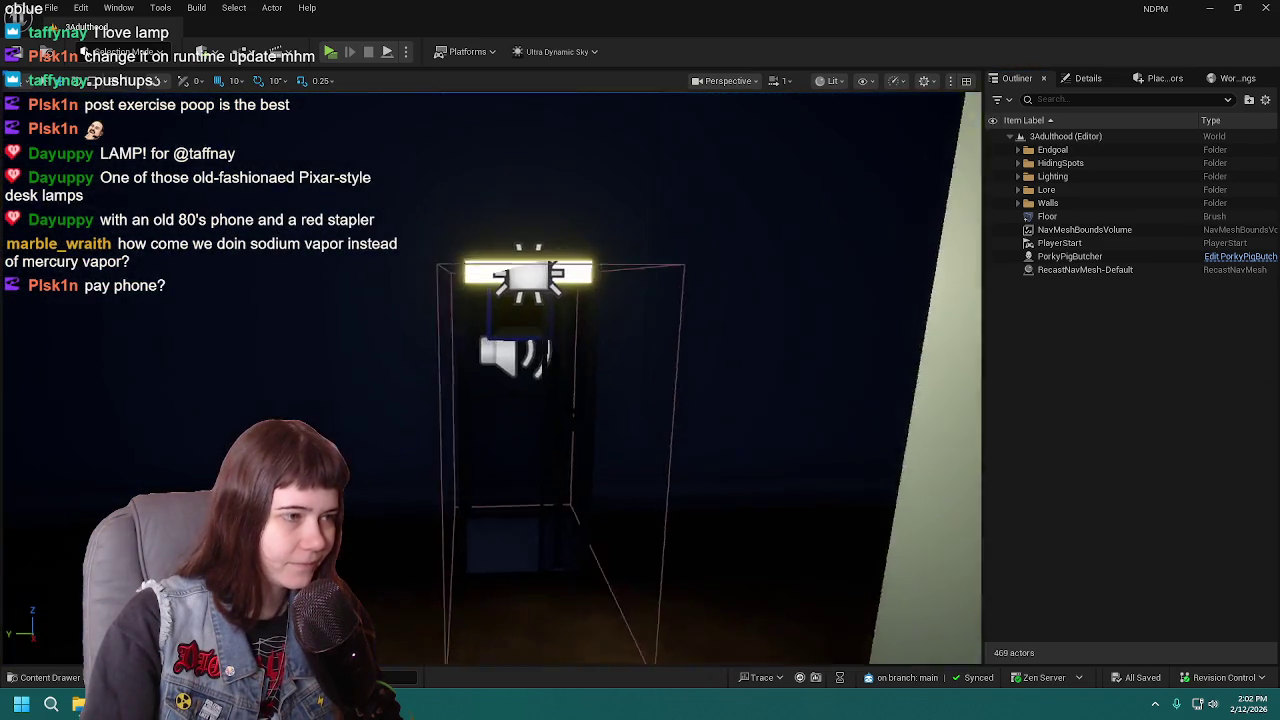
# Step: Run a fullscreen play test of 3Adulthood, stop it, and fly up to an overhead view
pyautogui.moveTo(600, 440); pyautogui.dragTo(657, 323, button='right')
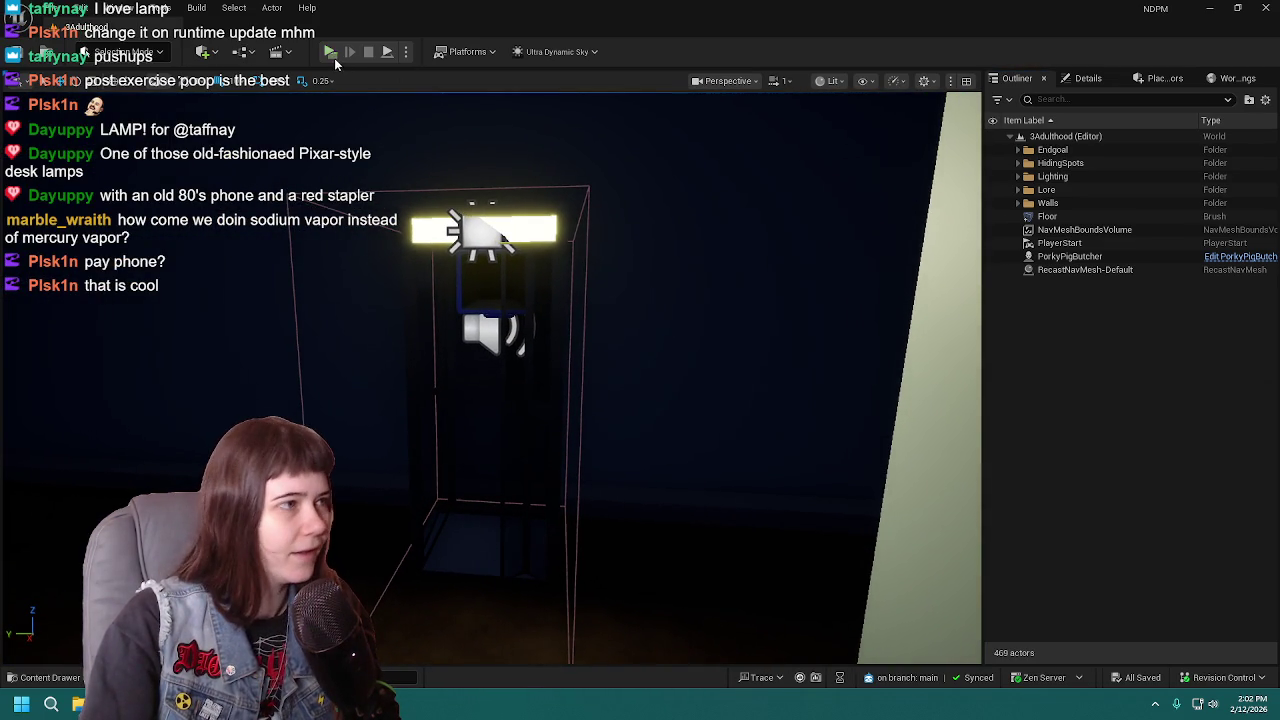
pyautogui.click(333, 57)
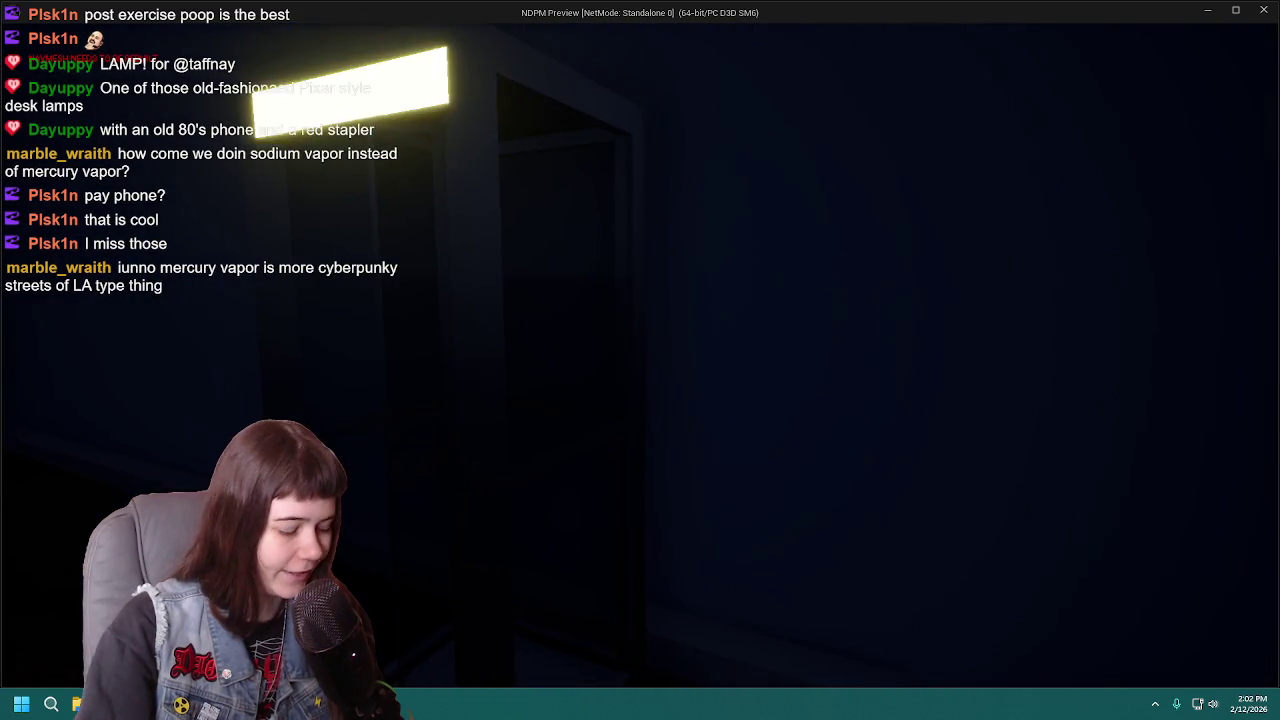
pyautogui.hotkey('alt', 'Tab')
pyautogui.press('Escape')
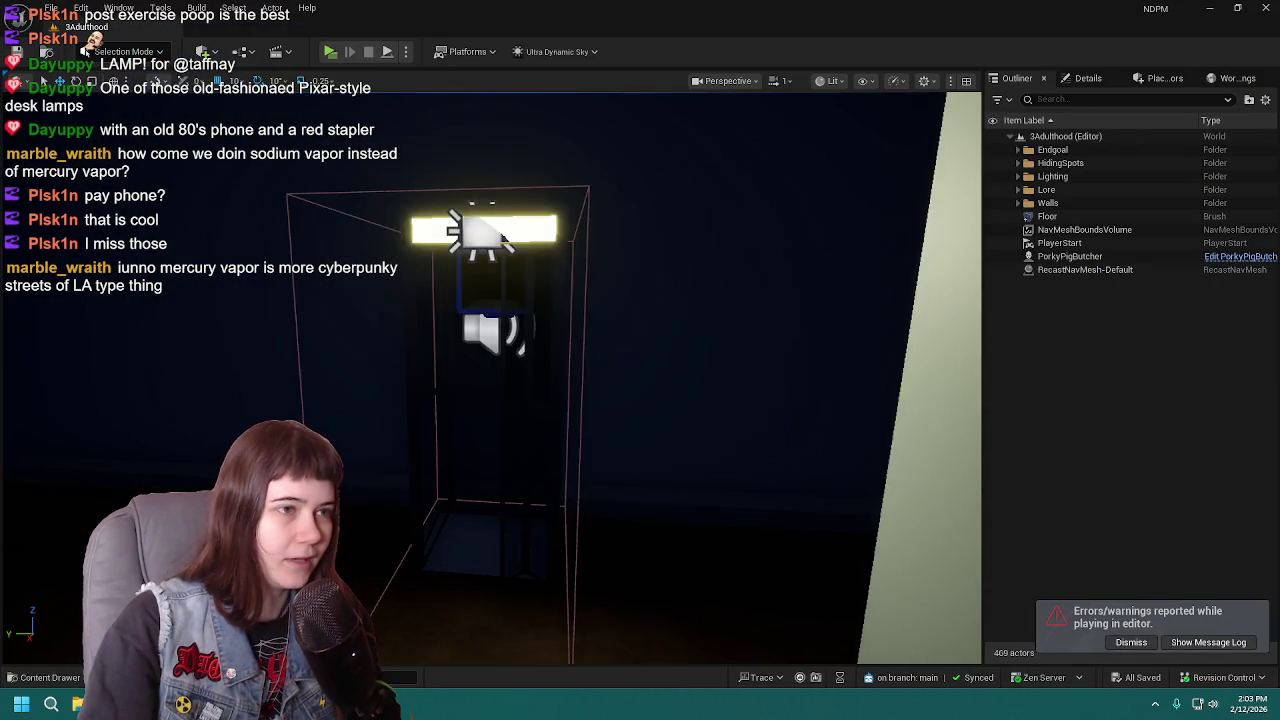
pyautogui.moveTo(490, 380)
pyautogui.mouseDown(button='right')
pyautogui.moveTo(520, 360)
pyautogui.moveTo(515, 330)
pyautogui.mouseUp(button='right')
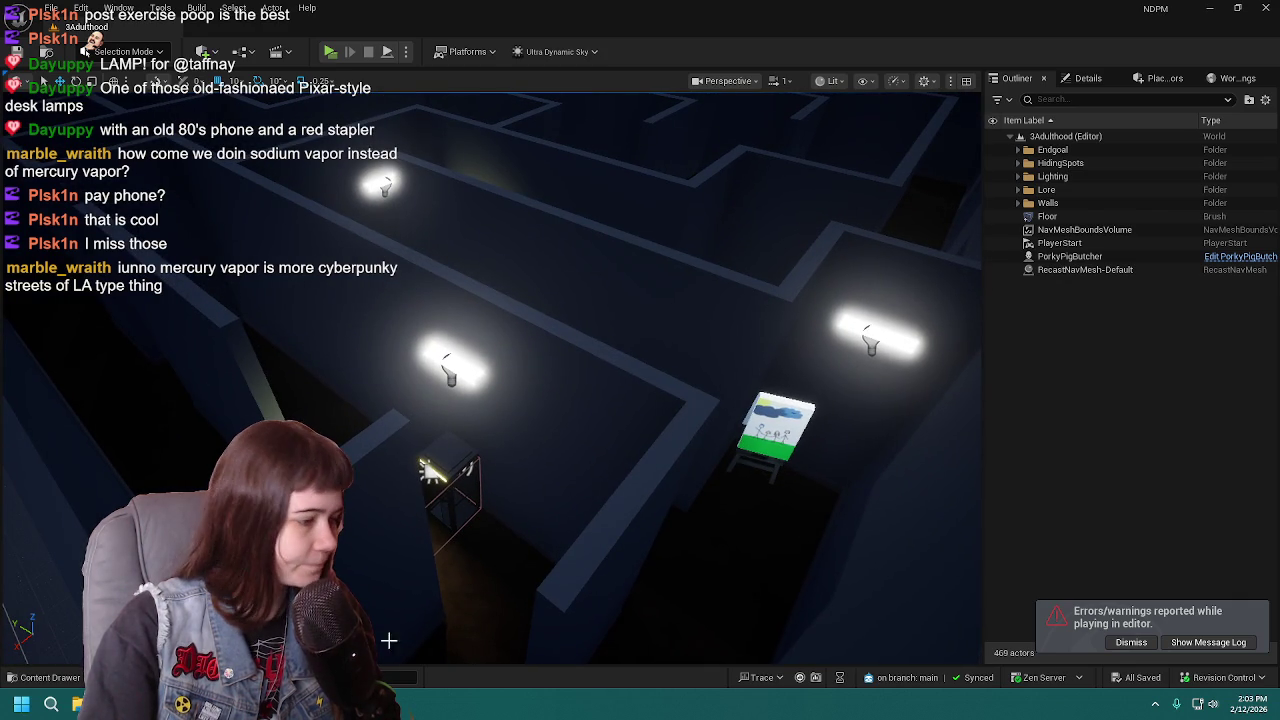
# Step: Load the 0Tutorial level from the Content Drawer and look over its lit layout
pyautogui.click(80, 679)
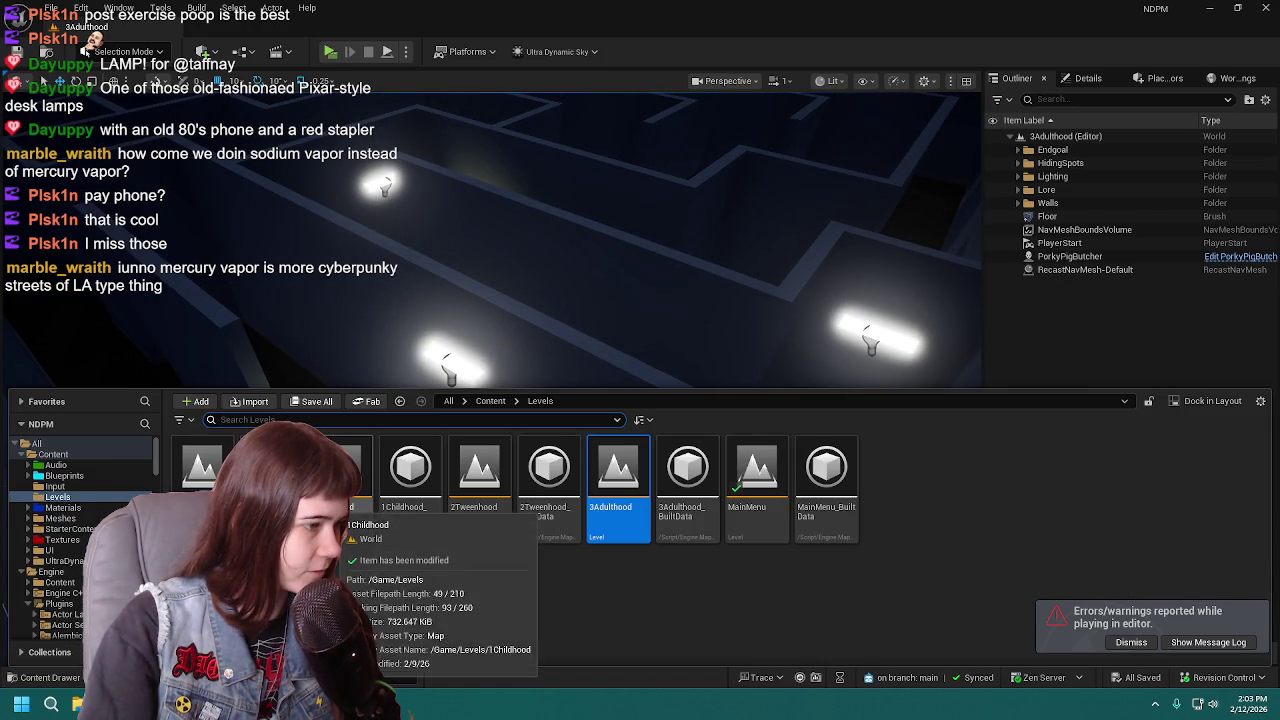
pyautogui.doubleClick(201, 468)
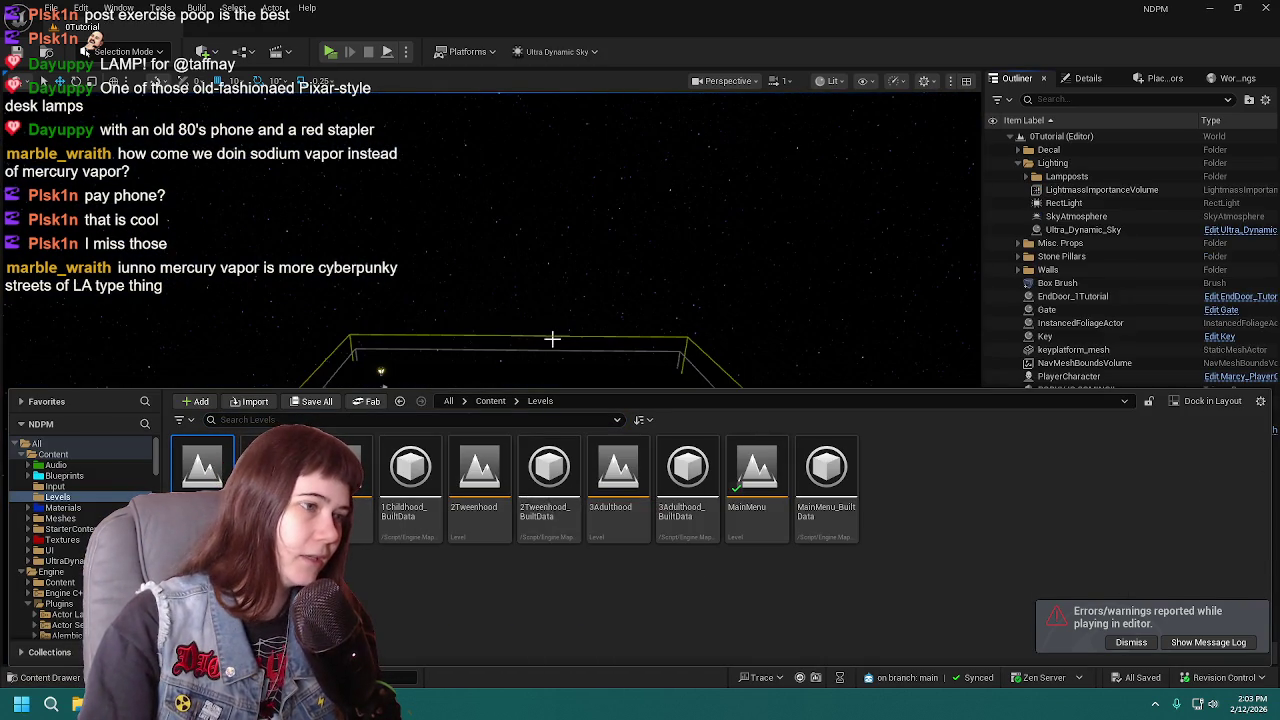
pyautogui.moveTo(551, 337)
pyautogui.mouseDown(button='right')
pyautogui.moveTo(560, 330)
pyautogui.moveTo(540, 360)
pyautogui.moveTo(560, 330)
pyautogui.moveTo(532, 358)
pyautogui.moveTo(520, 346)
pyautogui.mouseUp(button='right')
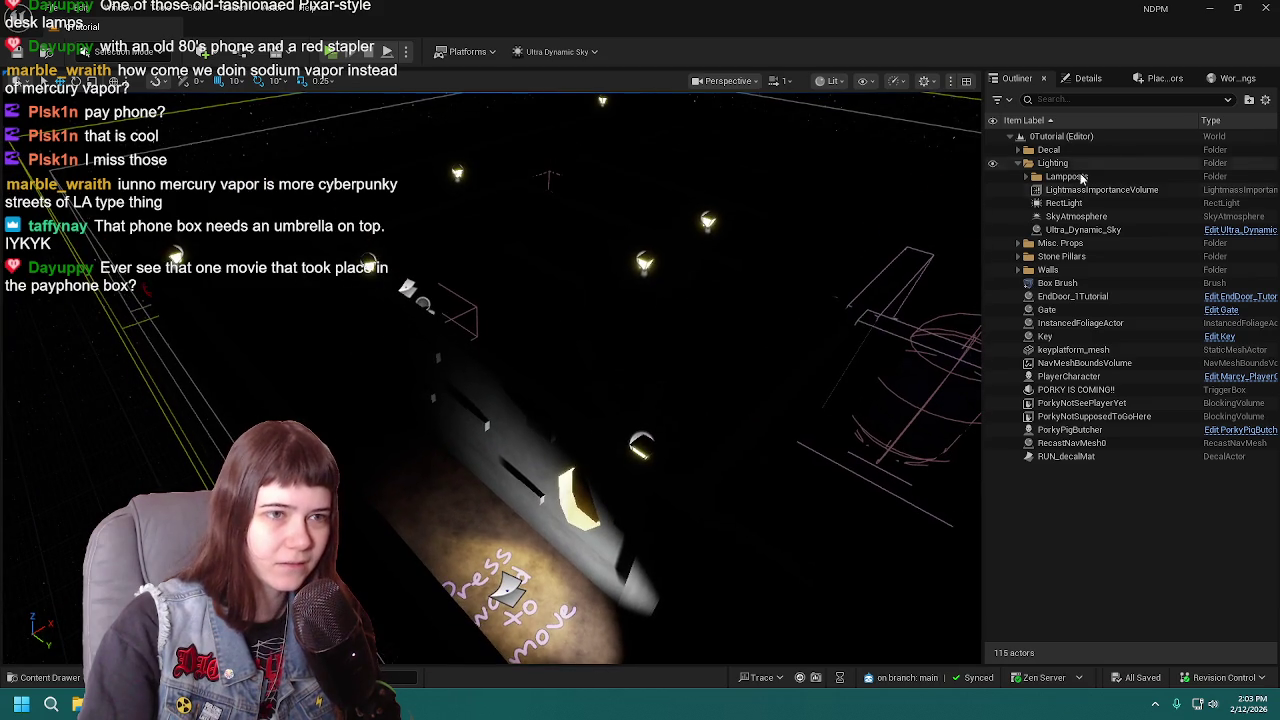
# Step: Select Lamppost9 and show its PointLight component settings in the Details panel
pyautogui.click(644, 263)
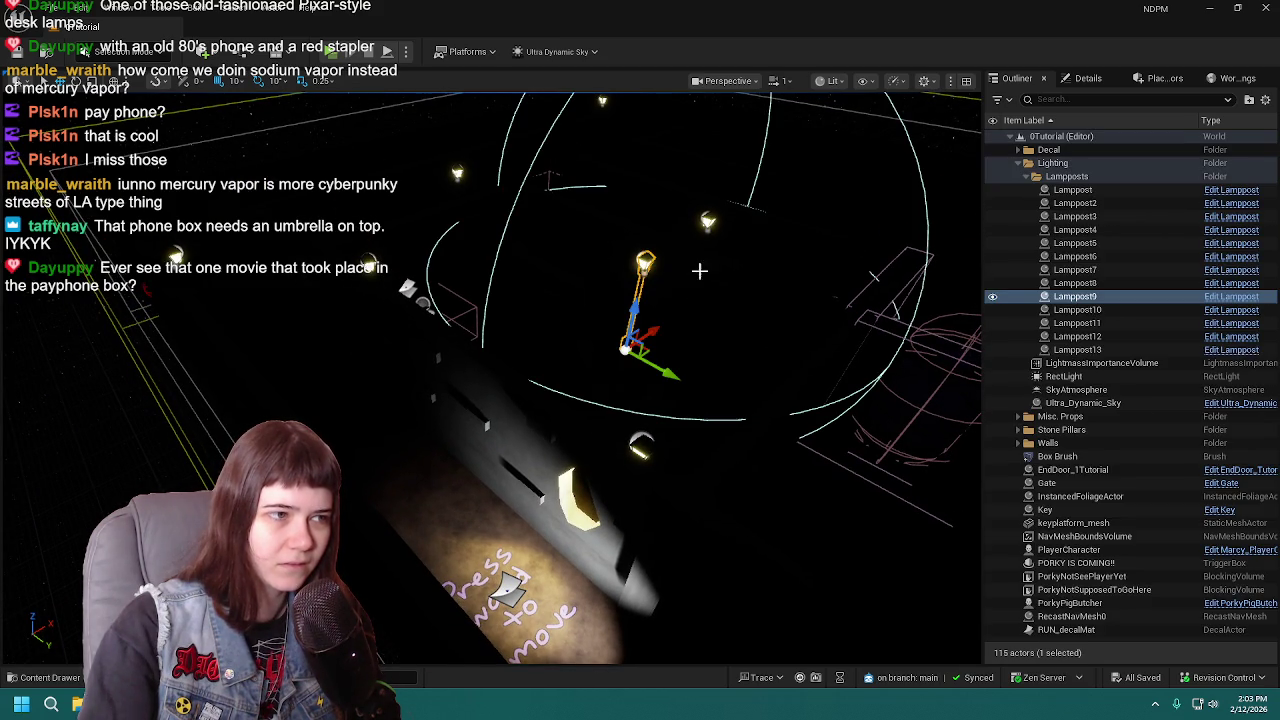
pyautogui.click(1092, 79)
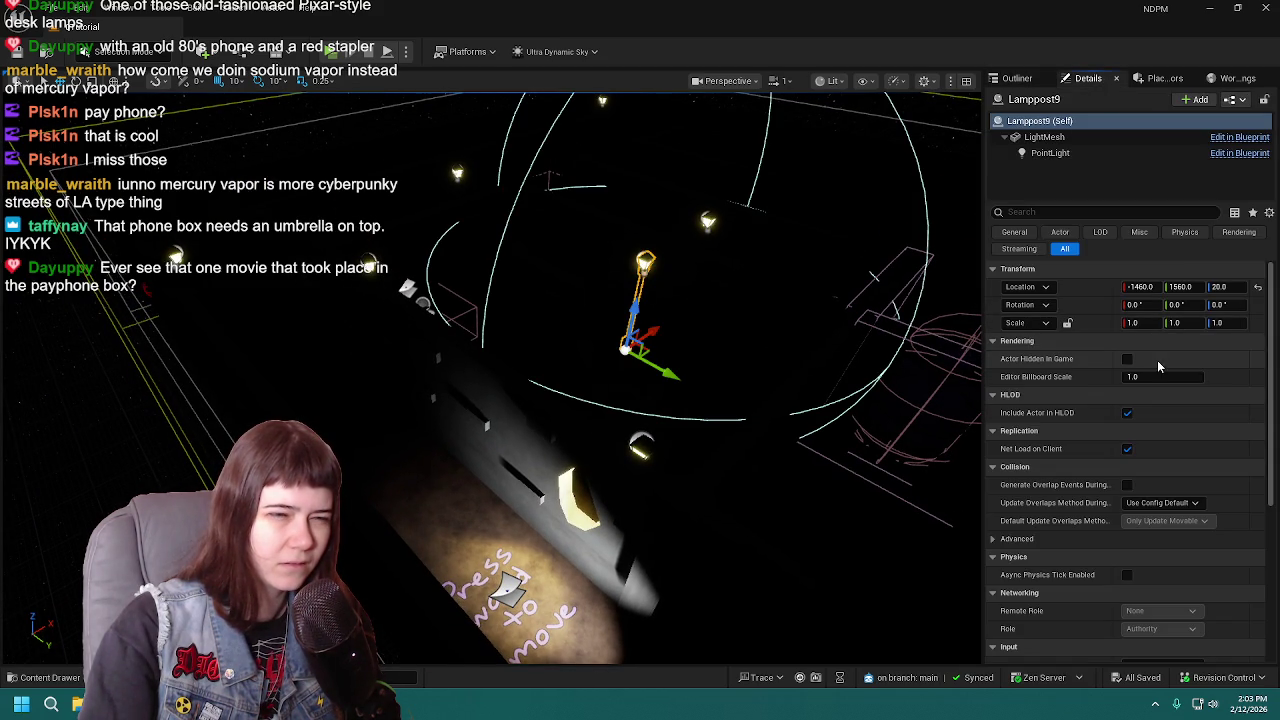
pyautogui.click(1050, 152)
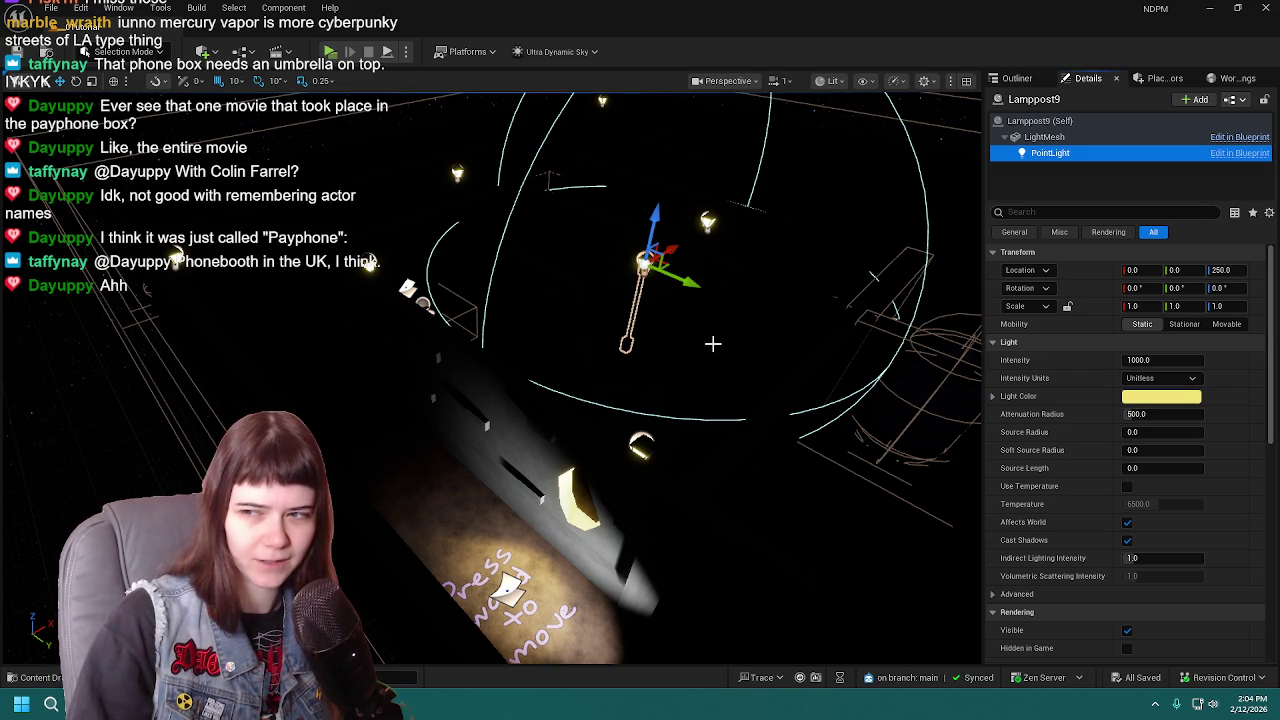
# Step: Shrink Lamppost9's attenuation radius, reset it to 500, and open the Lamppost blueprint
pyautogui.moveTo(712, 343); pyautogui.dragTo(700, 360, button='right')
pyautogui.moveTo(1165, 413)
pyautogui.mouseDown()
pyautogui.moveTo(1135, 413)
pyautogui.moveTo(1170, 413)
pyautogui.mouseUp()
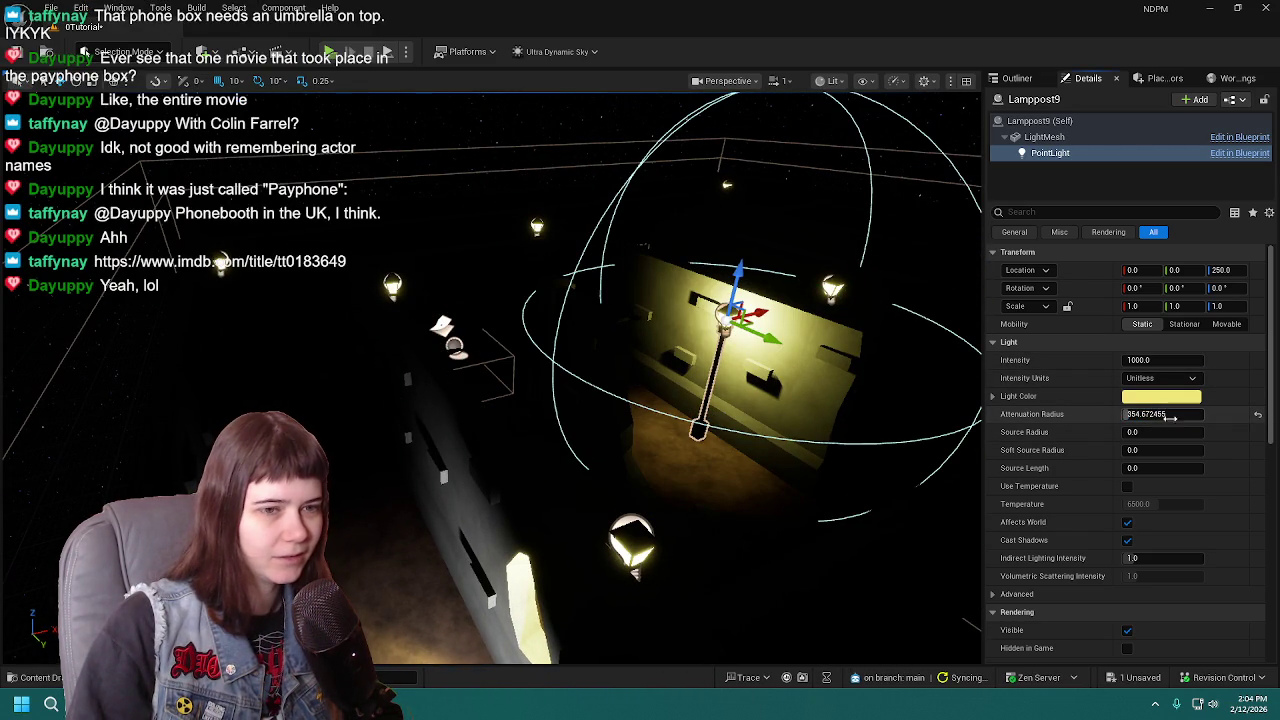
pyautogui.click(1258, 418)
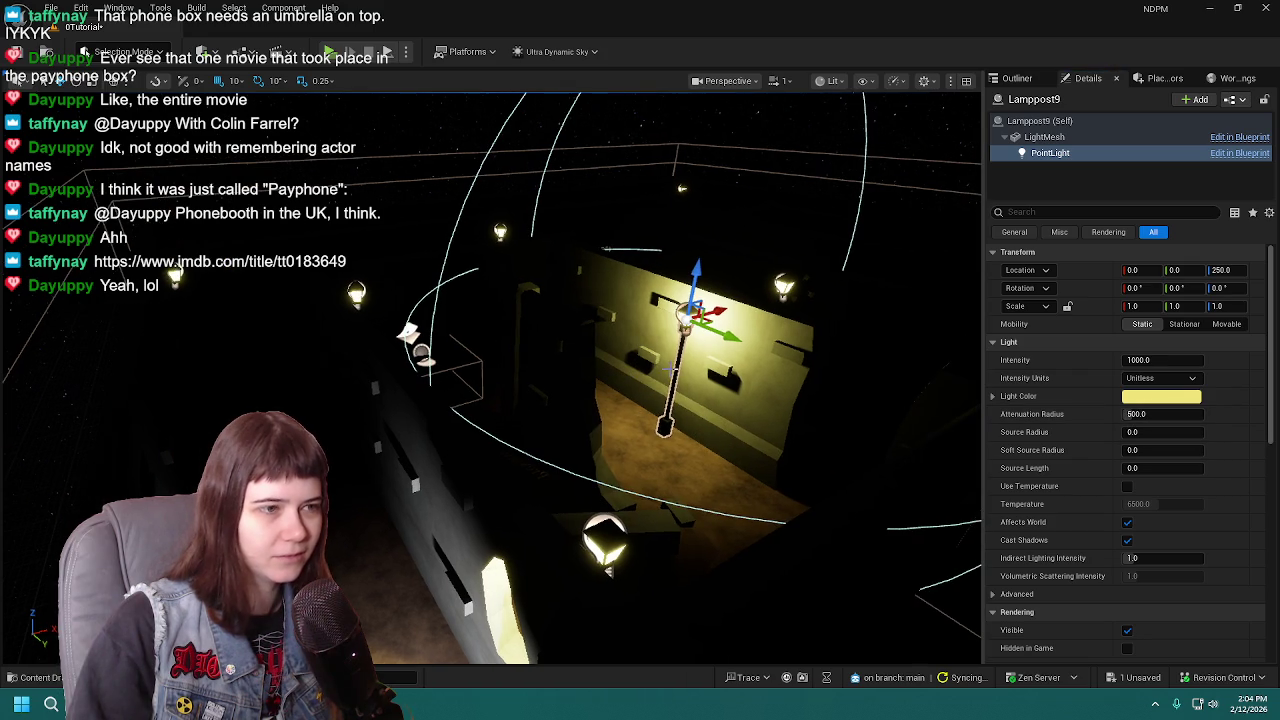
pyautogui.click(1017, 78)
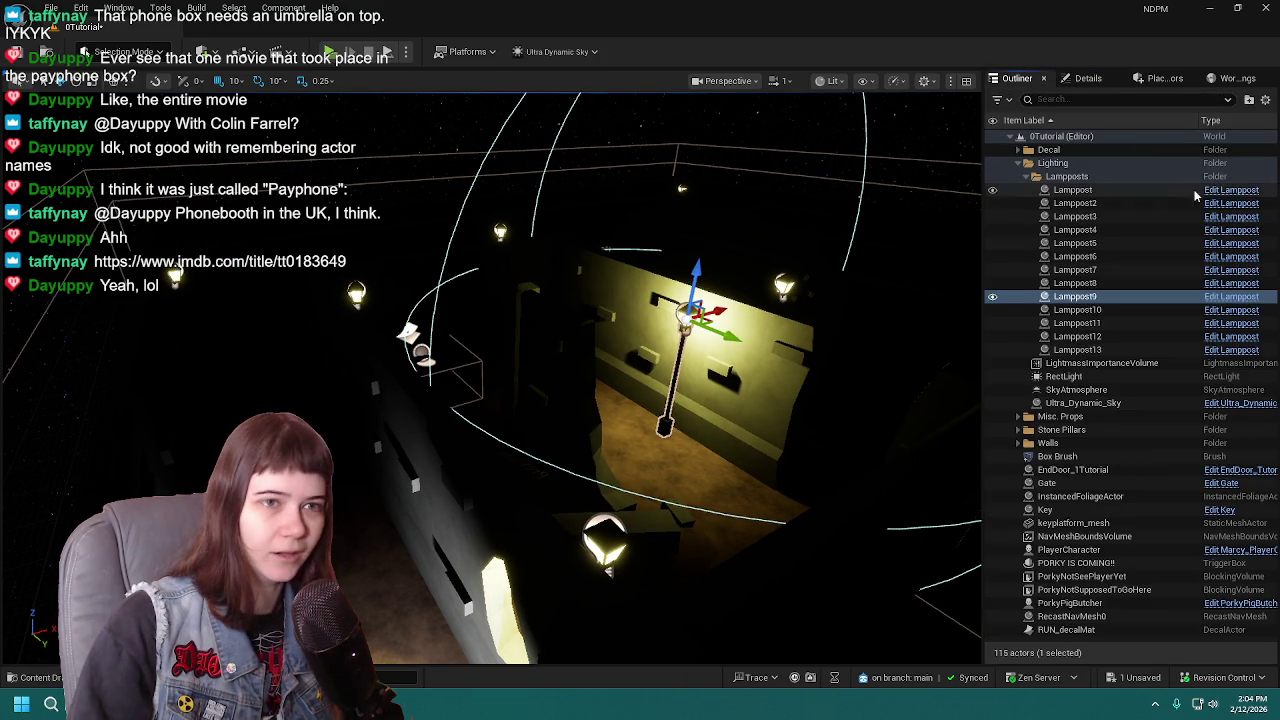
pyautogui.click(1232, 298)
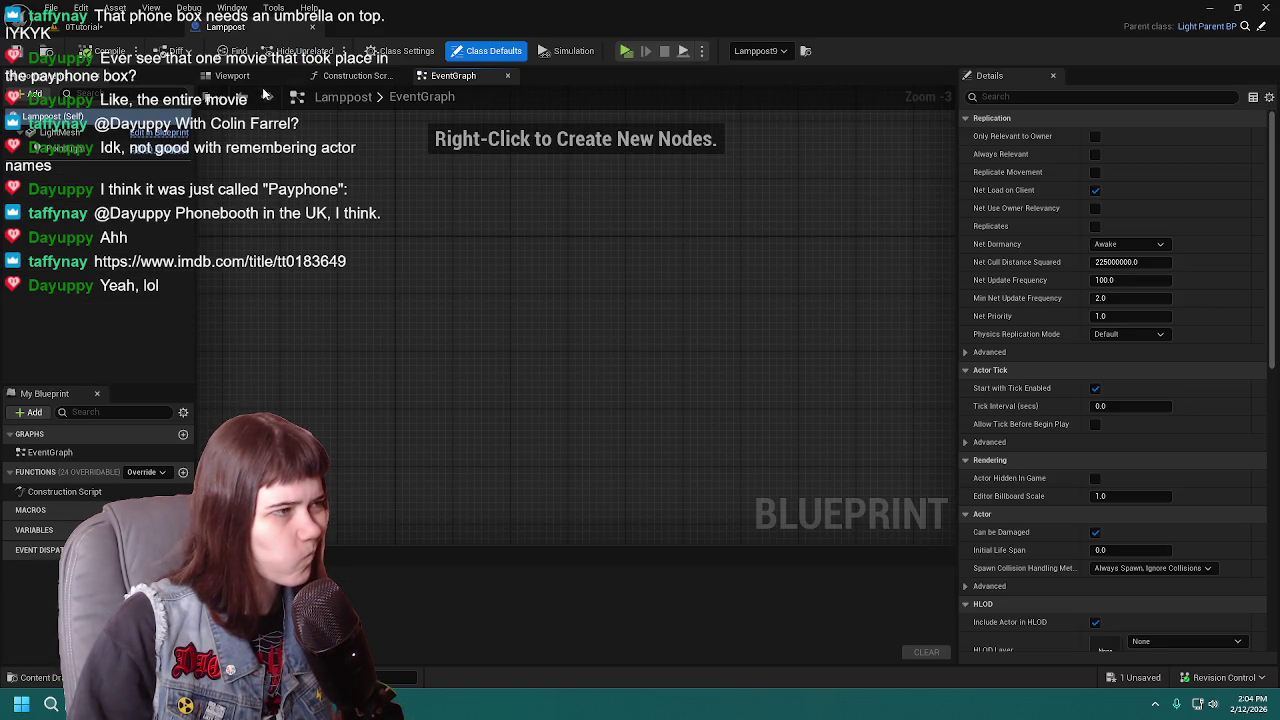
# Step: Close the Lamppost blueprint tab to get back to the 0Tutorial viewport
pyautogui.click(312, 26)
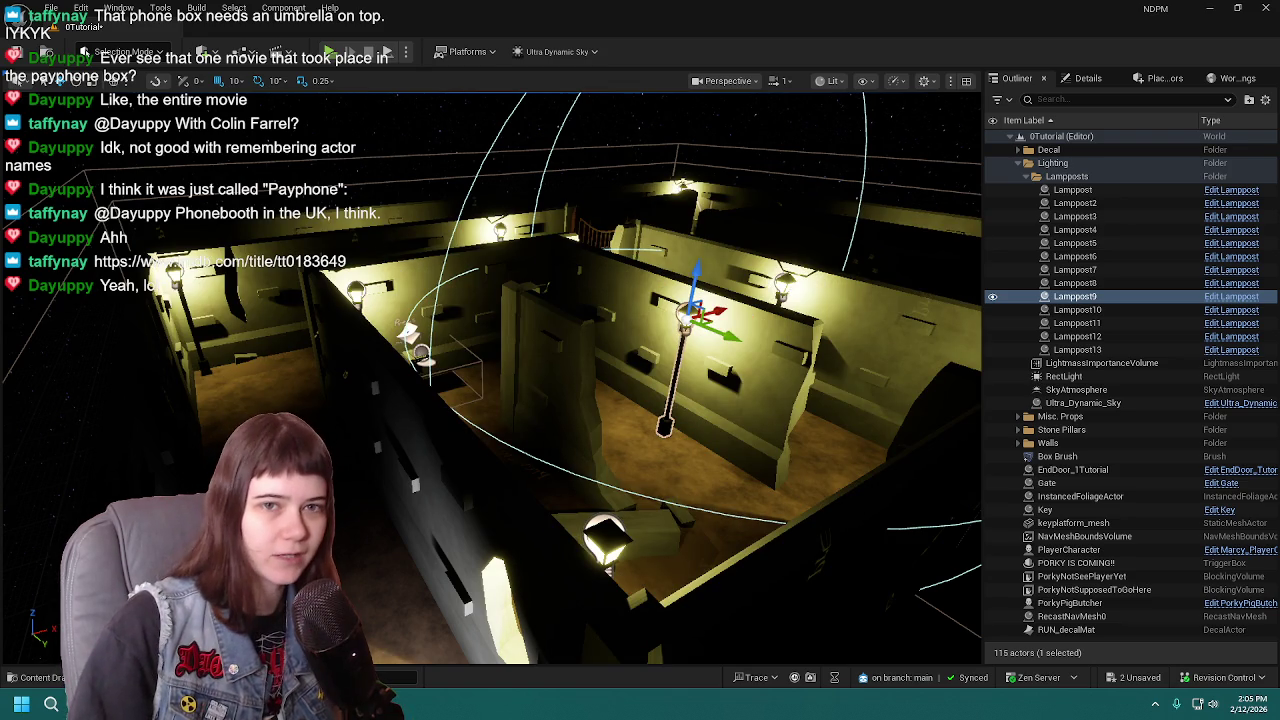
# Step: Save the 0Tutorial level and rebuild its lighting with Build Lighting Only
pyautogui.hotkey('ctrl', 's')
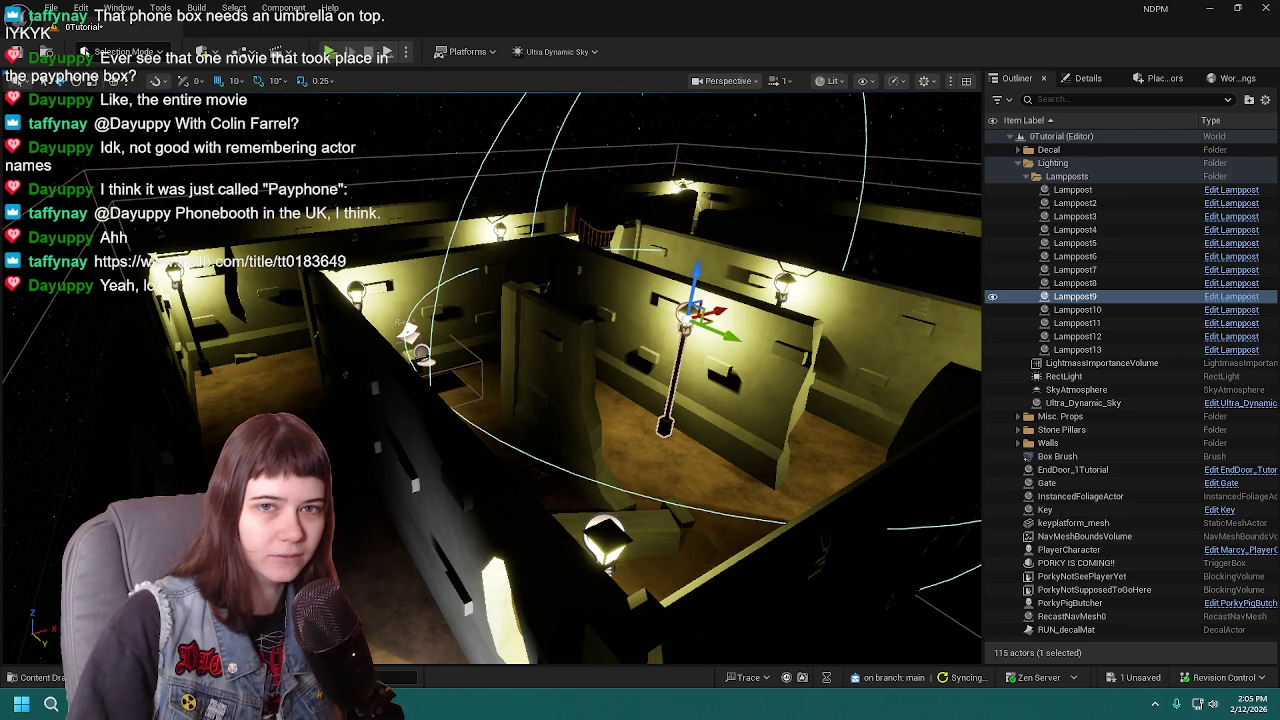
pyautogui.moveTo(525, 369); pyautogui.dragTo(525, 369, button='right')
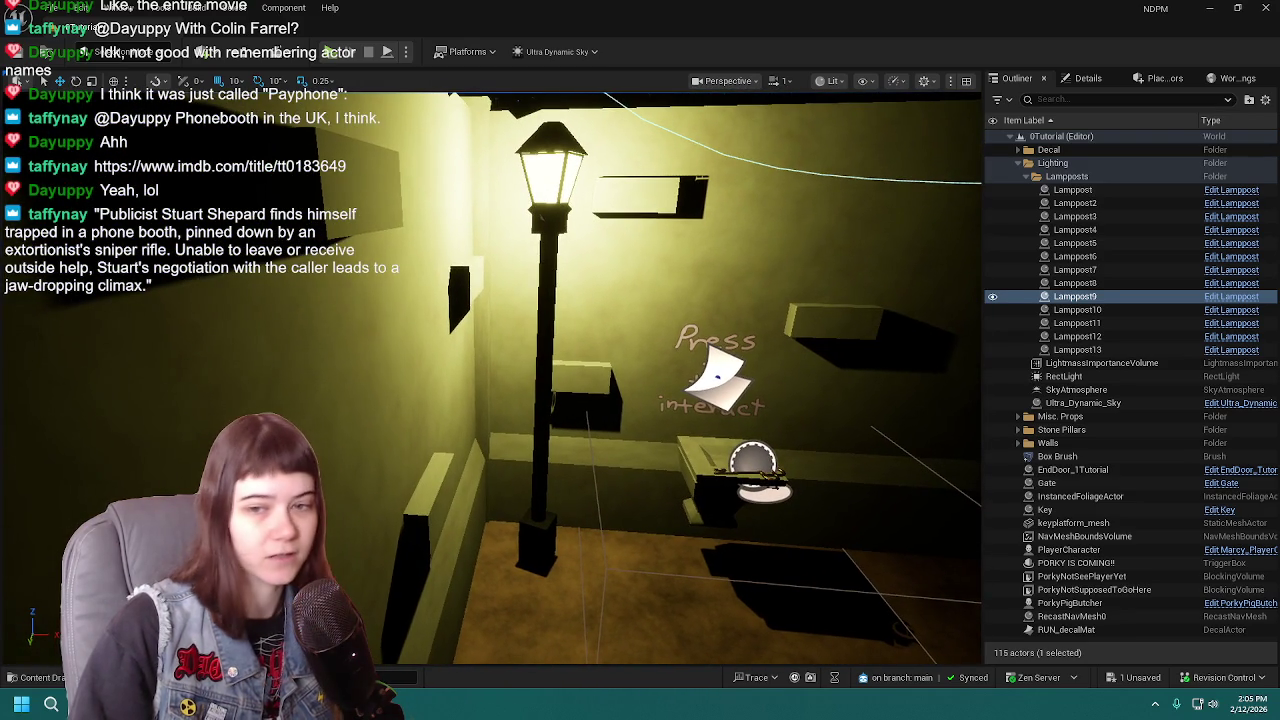
pyautogui.moveTo(677, 260); pyautogui.dragTo(556, 197, button='right')
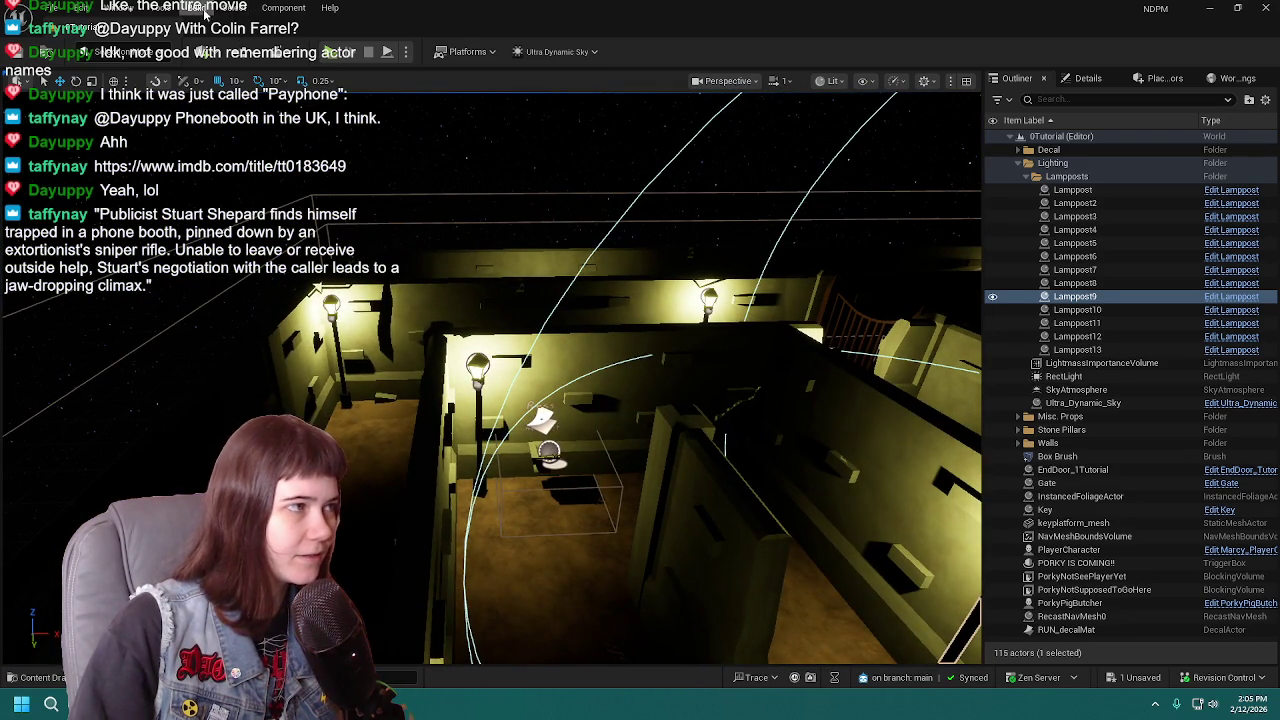
pyautogui.click(195, 7)
pyautogui.click(256, 92)
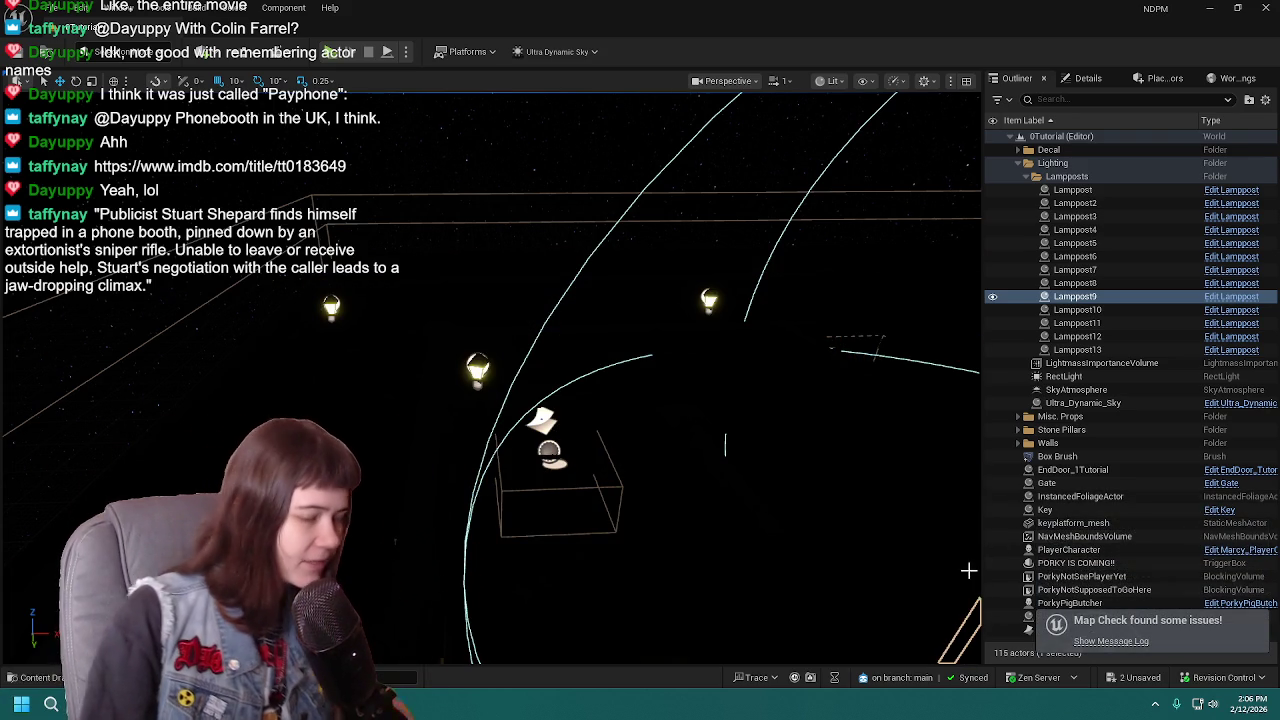
# Step: Review the rebuilt lighting around Lamppost9, save again, and open the Content Drawer
pyautogui.moveTo(640, 400); pyautogui.dragTo(700, 380, button='right')
pyautogui.moveTo(671, 466); pyautogui.dragTo(671, 466, button='right')
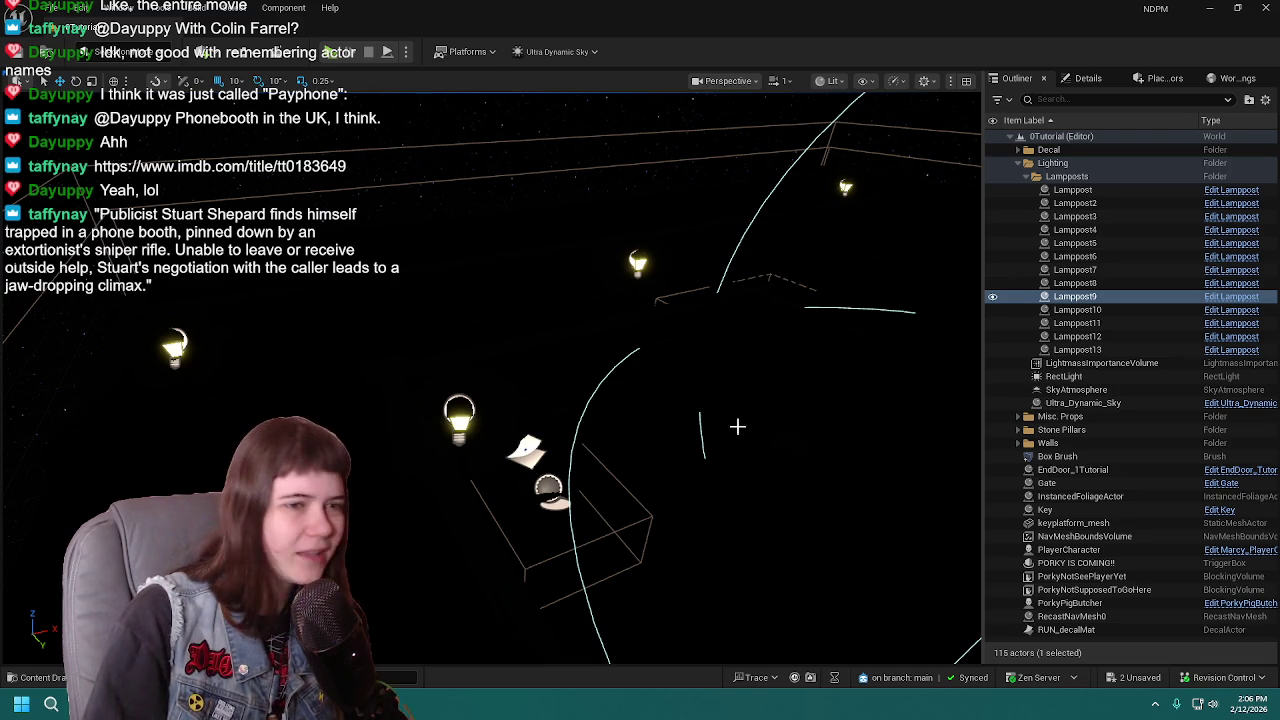
pyautogui.press('f')
pyautogui.hotkey('ctrl', 's')
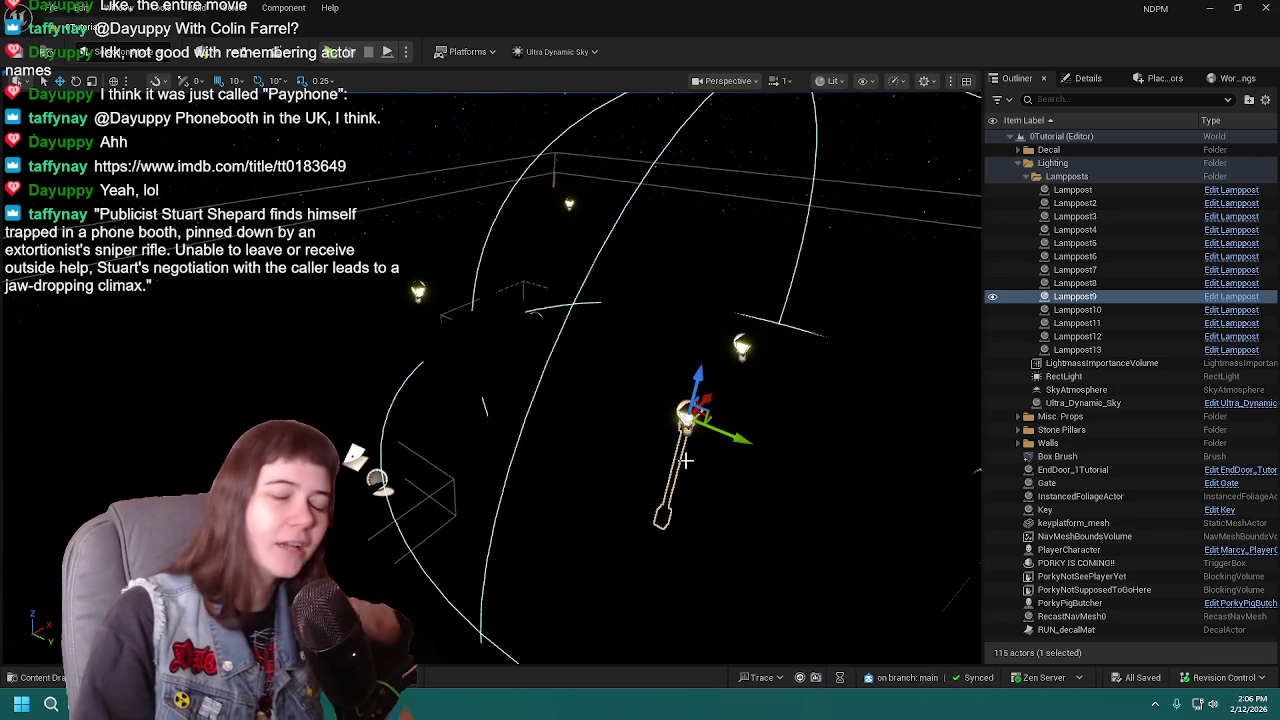
pyautogui.hotkey('ctrl', 'space')
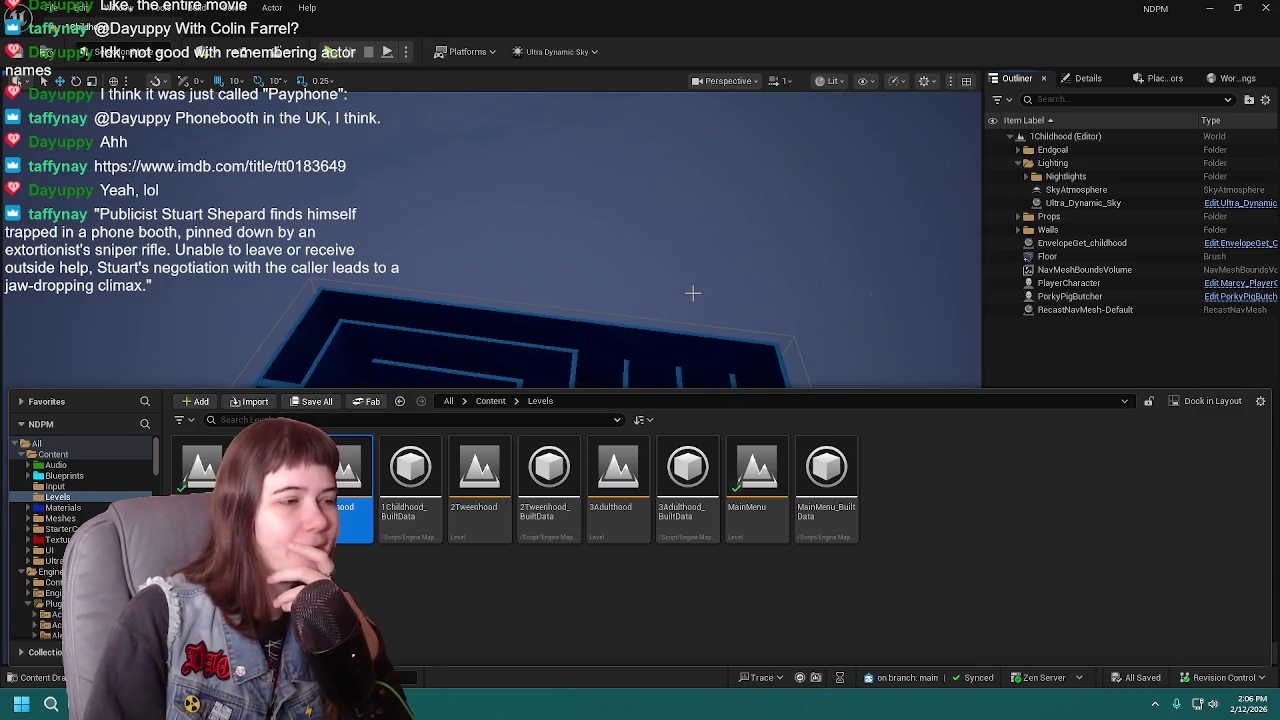
# Step: Hide the Content Drawer and fly the view into a 1Childhood room
pyautogui.hotkey('ctrl', 'space')
pyautogui.moveTo(602, 547)
pyautogui.mouseDown(button='right')
pyautogui.moveTo(660, 480)
pyautogui.moveTo(620, 470)
pyautogui.moveTo(406, 510)
pyautogui.mouseUp(button='right')
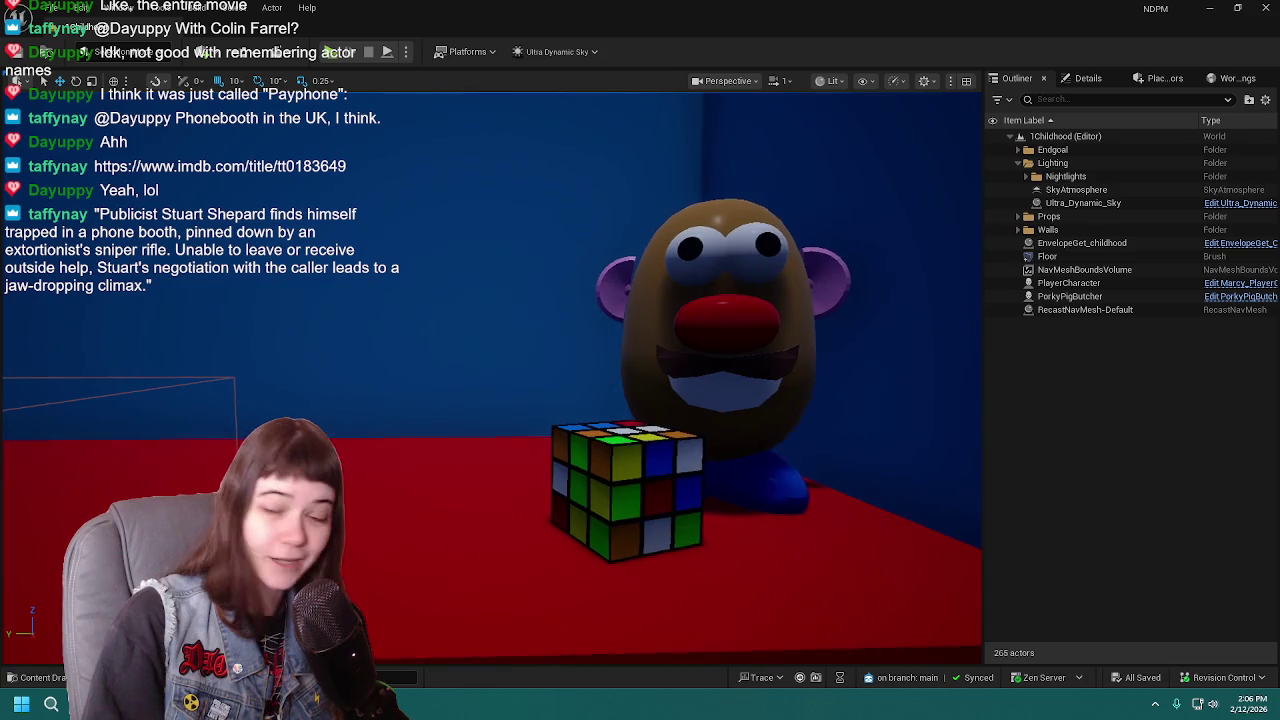
# Step: Fly closer and higher above the card and envelope on the red desk, then bring the browser onscreen
pyautogui.scroll(-2, 406, 510)
pyautogui.moveTo(406, 510)
pyautogui.mouseDown(button='right')
pyautogui.moveTo(352, 482)
pyautogui.moveTo(365, 347)
pyautogui.mouseUp(button='right')
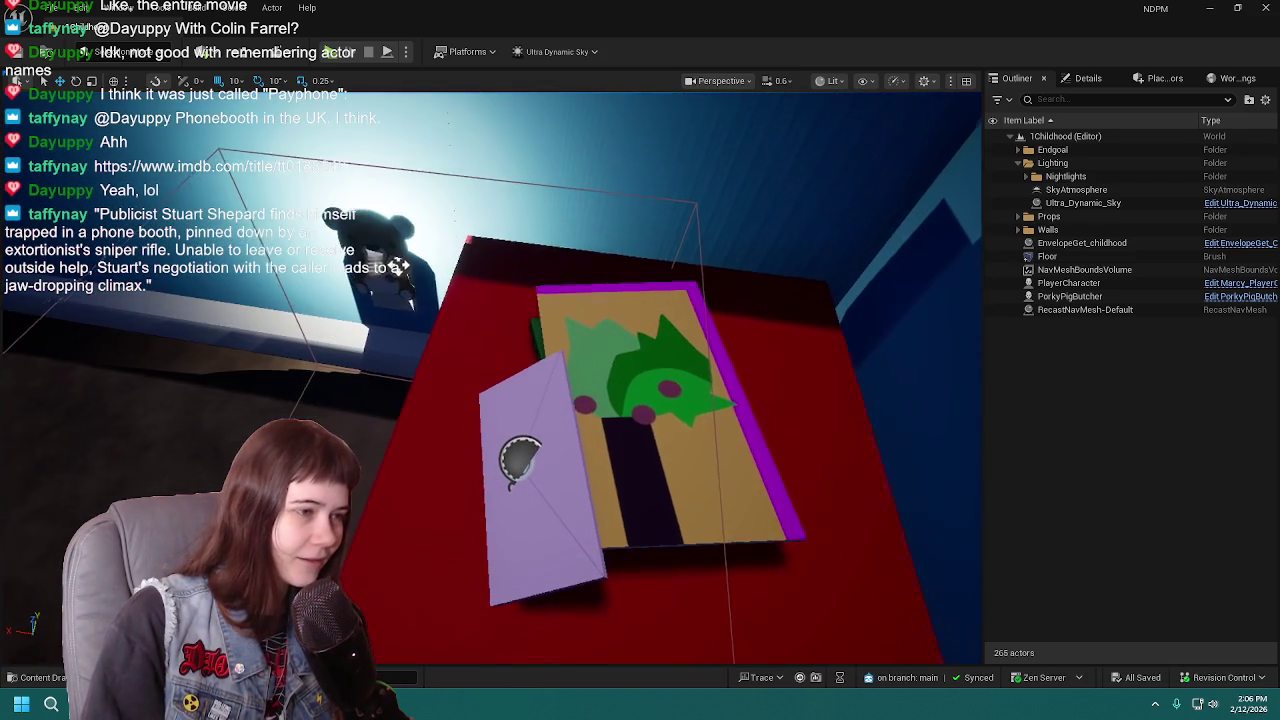
pyautogui.moveTo(693, 292); pyautogui.dragTo(693, 292, button='right')
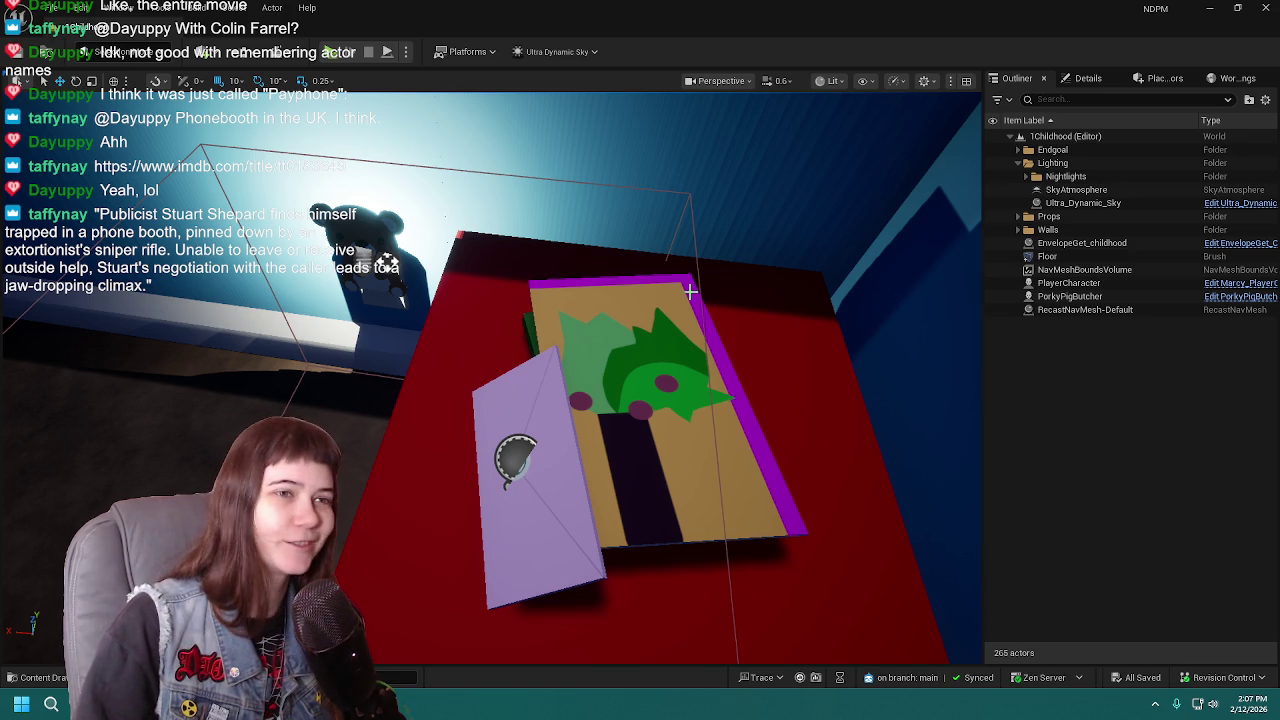
pyautogui.moveTo(690, 291)
pyautogui.mouseDown(button='right')
pyautogui.moveTo(271, 366)
pyautogui.moveTo(362, 206)
pyautogui.moveTo(380, 200)
pyautogui.mouseUp(button='right')
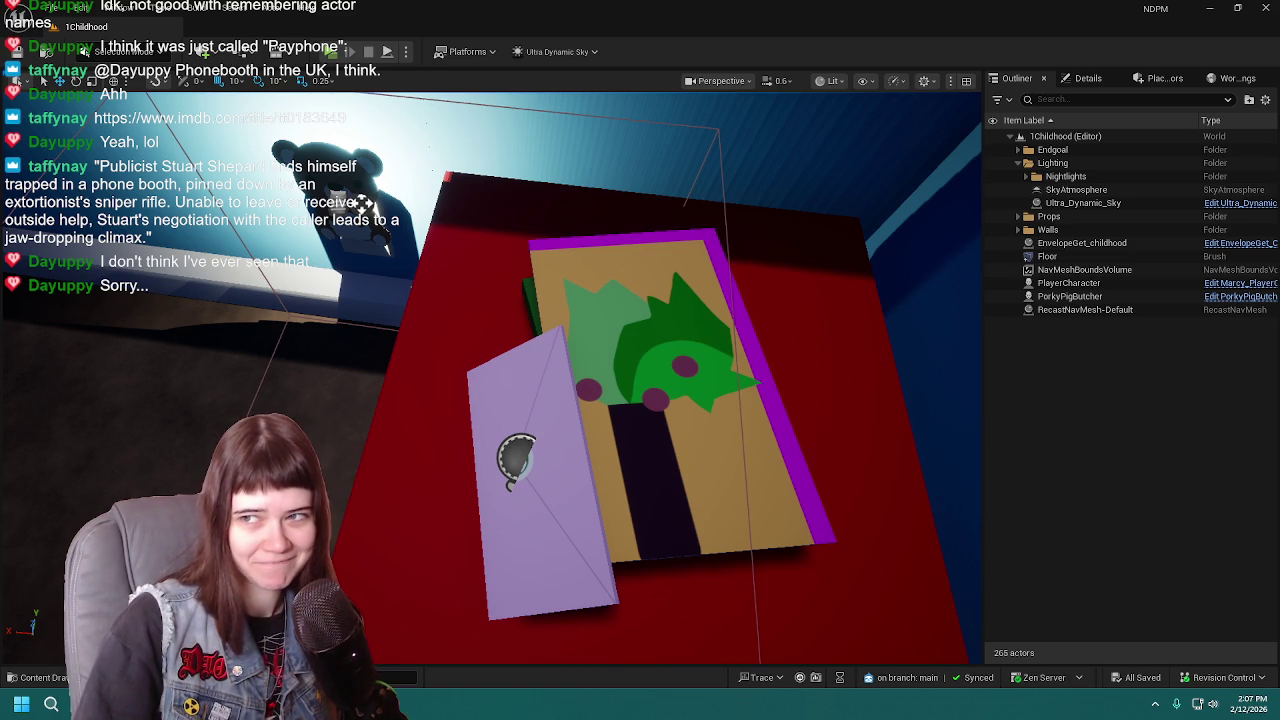
pyautogui.moveTo(1279, 176)
pyautogui.mouseDown()
pyautogui.moveTo(996, 174)
pyautogui.moveTo(697, 140)
pyautogui.mouseUp()
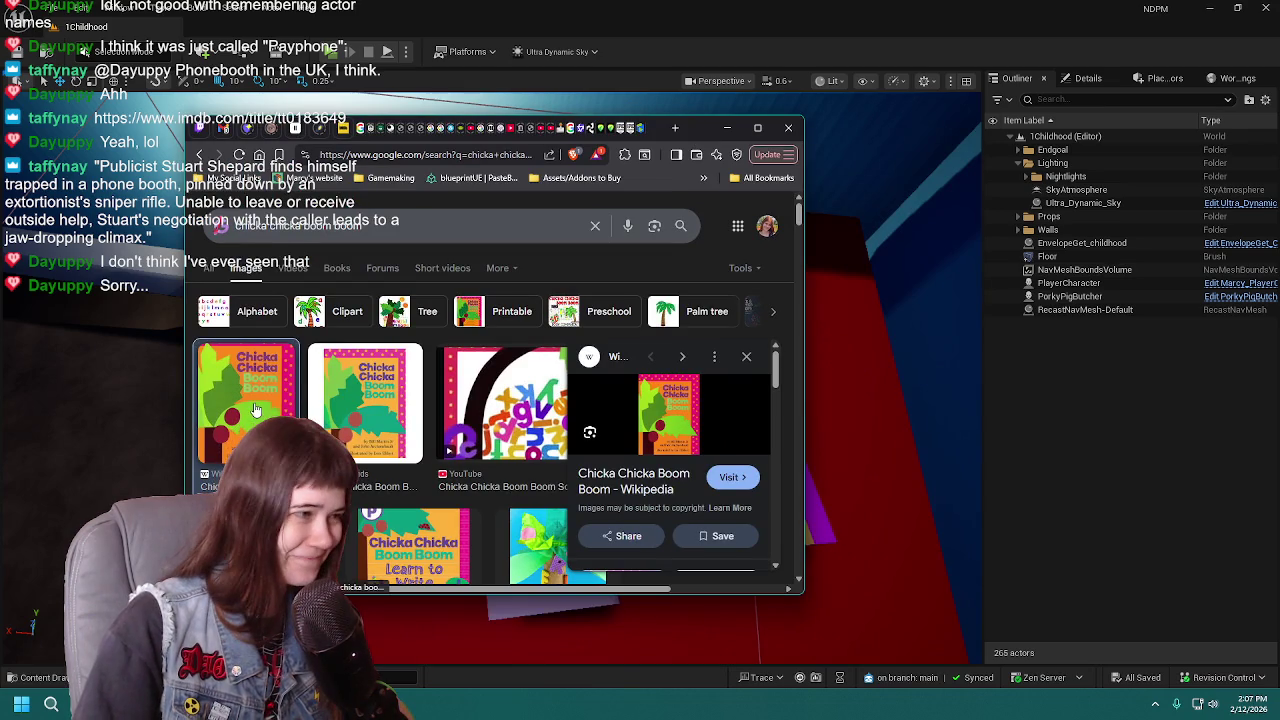
# Step: Show the Wikipedia 'Chicka Chicka Boom Boom' cover in Chrome, resized narrow on the right
pyautogui.moveTo(782, 121); pyautogui.dragTo(826, 112)
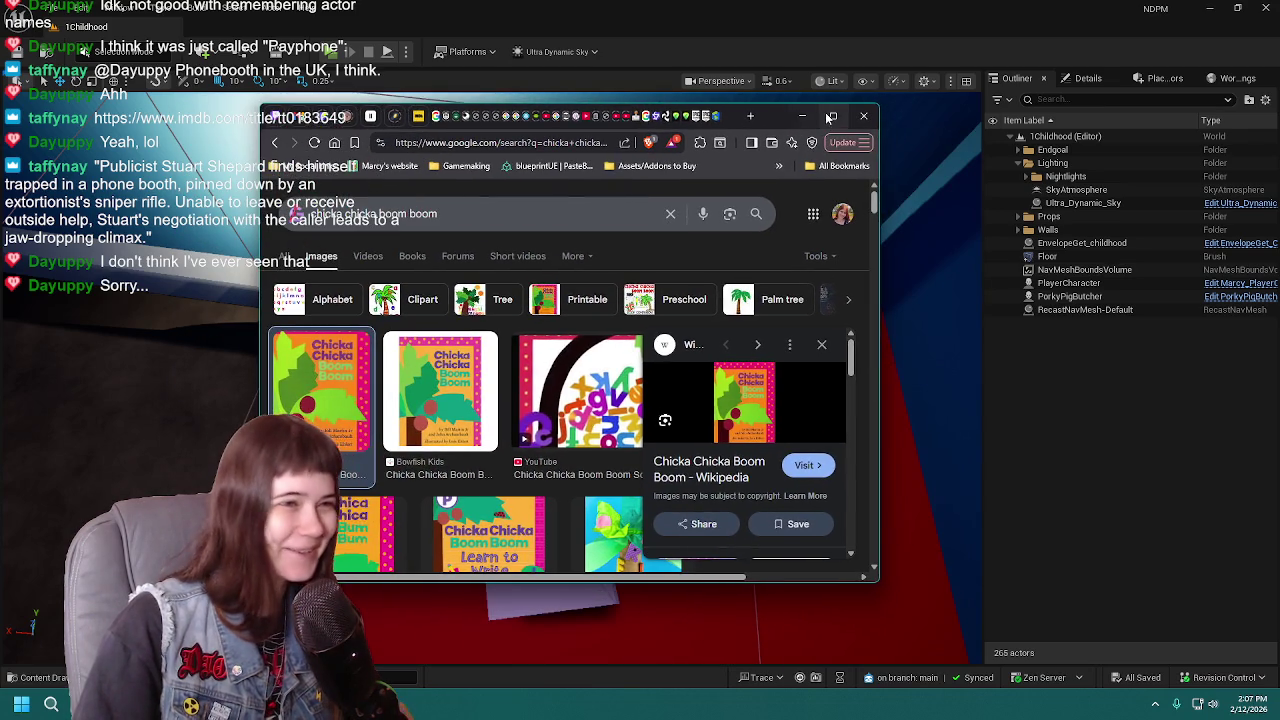
pyautogui.doubleClick(826, 116)
pyautogui.click(1127, 18)
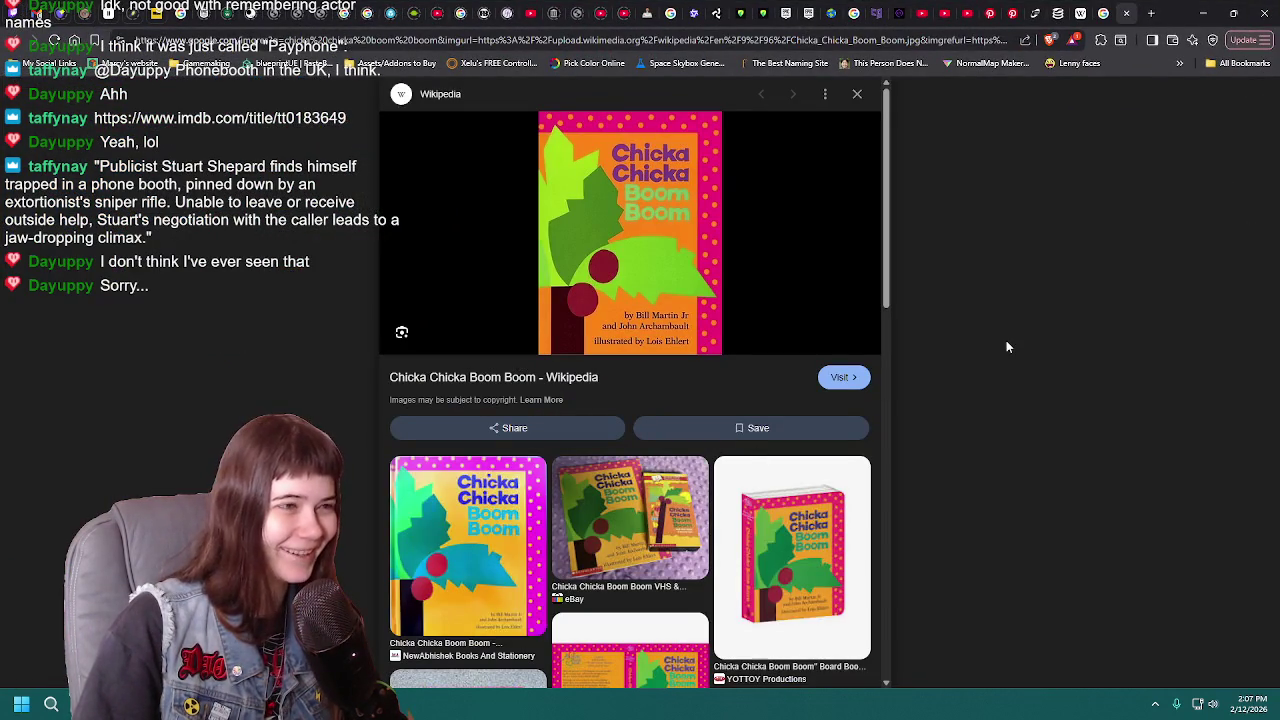
pyautogui.moveTo(1180, 20)
pyautogui.mouseDown()
pyautogui.moveTo(585, 154)
pyautogui.moveTo(595, 142)
pyautogui.moveTo(1223, 128)
pyautogui.moveTo(1272, 173)
pyautogui.moveTo(1200, 190)
pyautogui.moveTo(530, 170)
pyautogui.moveTo(526, 158)
pyautogui.moveTo(1122, 174)
pyautogui.moveTo(1114, 155)
pyautogui.mouseUp()
pyautogui.moveTo(602, 360); pyautogui.dragTo(850, 328)
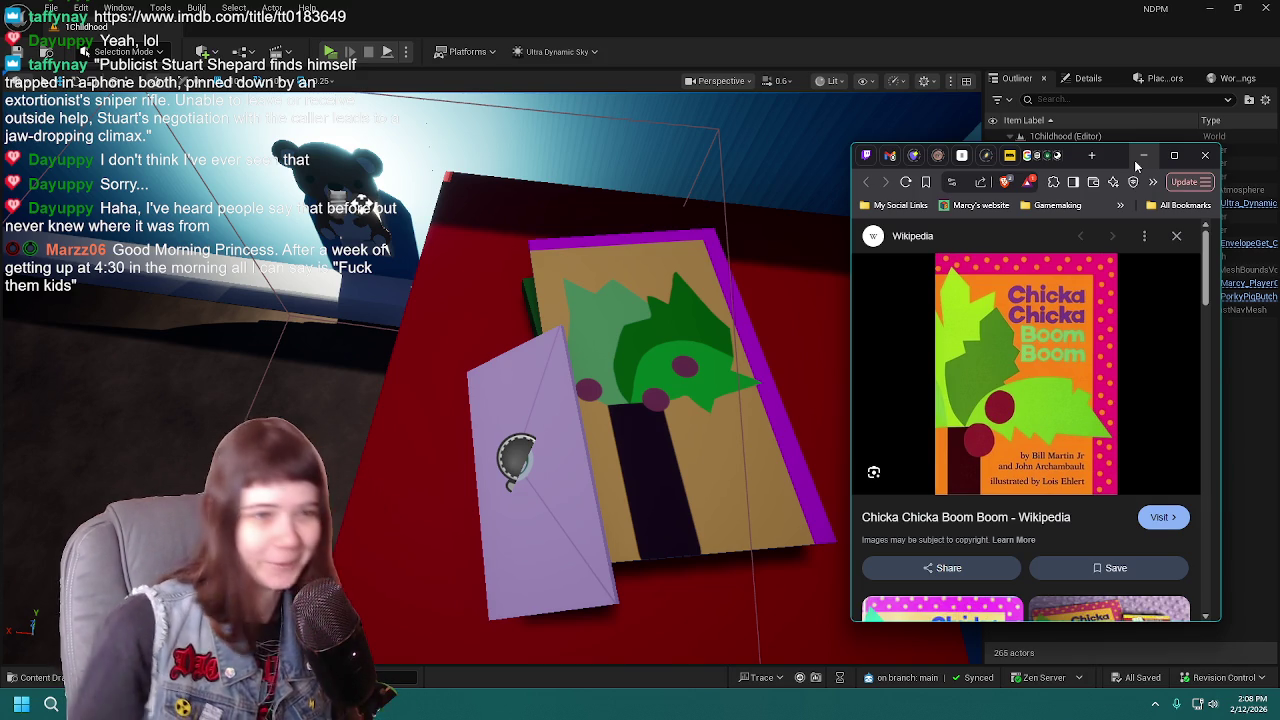
# Step: Put the browser away and frame the red desk with Mr. Potato Head and the Rubik's cube
pyautogui.click(1141, 157)
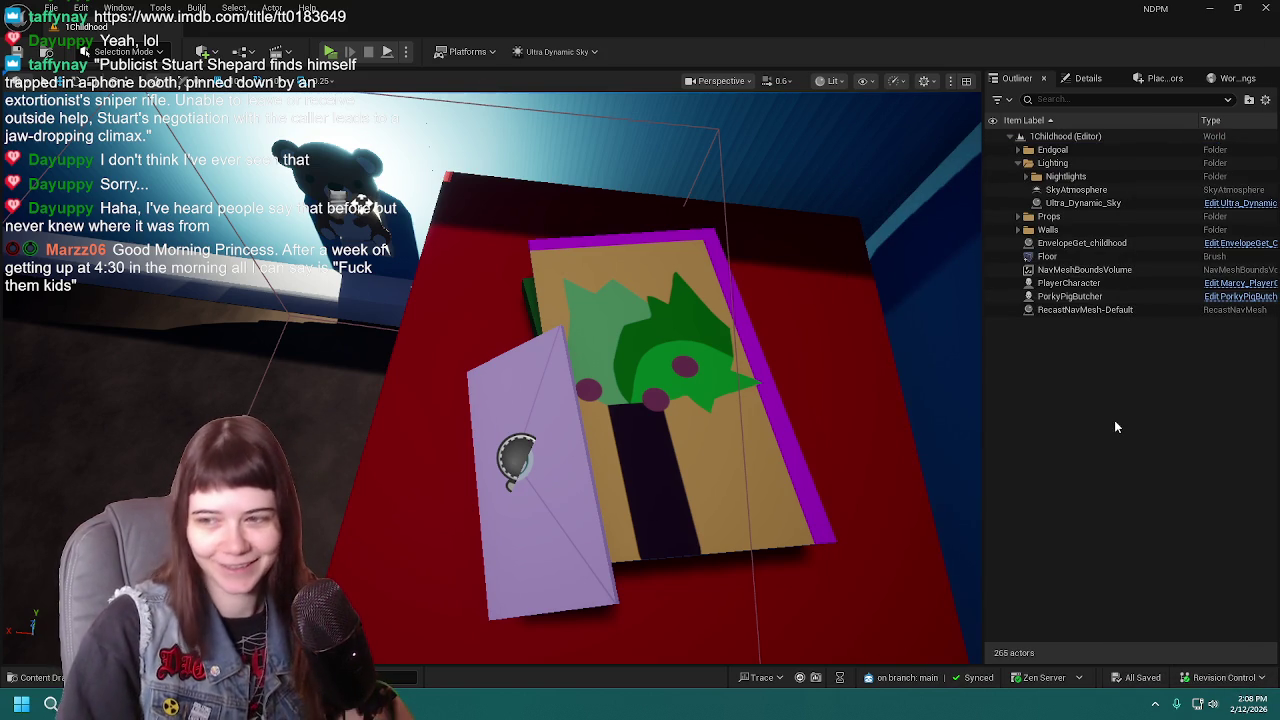
pyautogui.moveTo(200, 450); pyautogui.dragTo(28, 542, button='right')
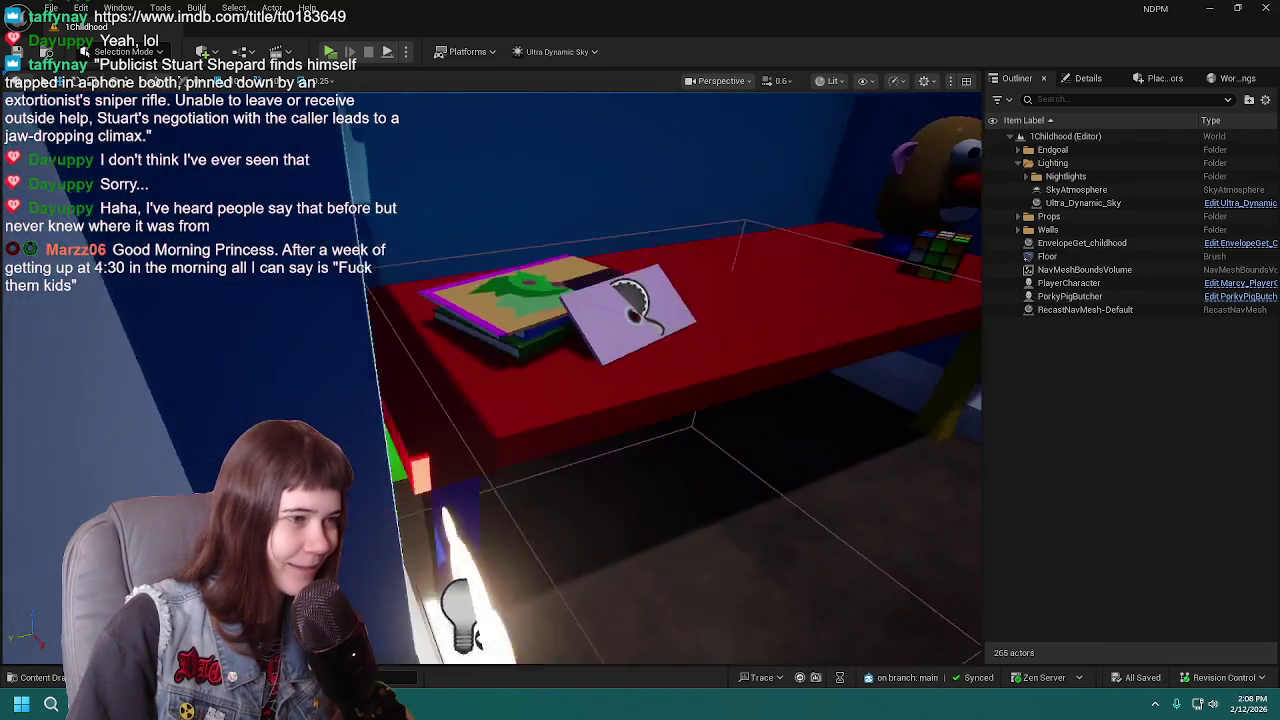
pyautogui.moveTo(572, 410); pyautogui.dragTo(572, 410, button='right')
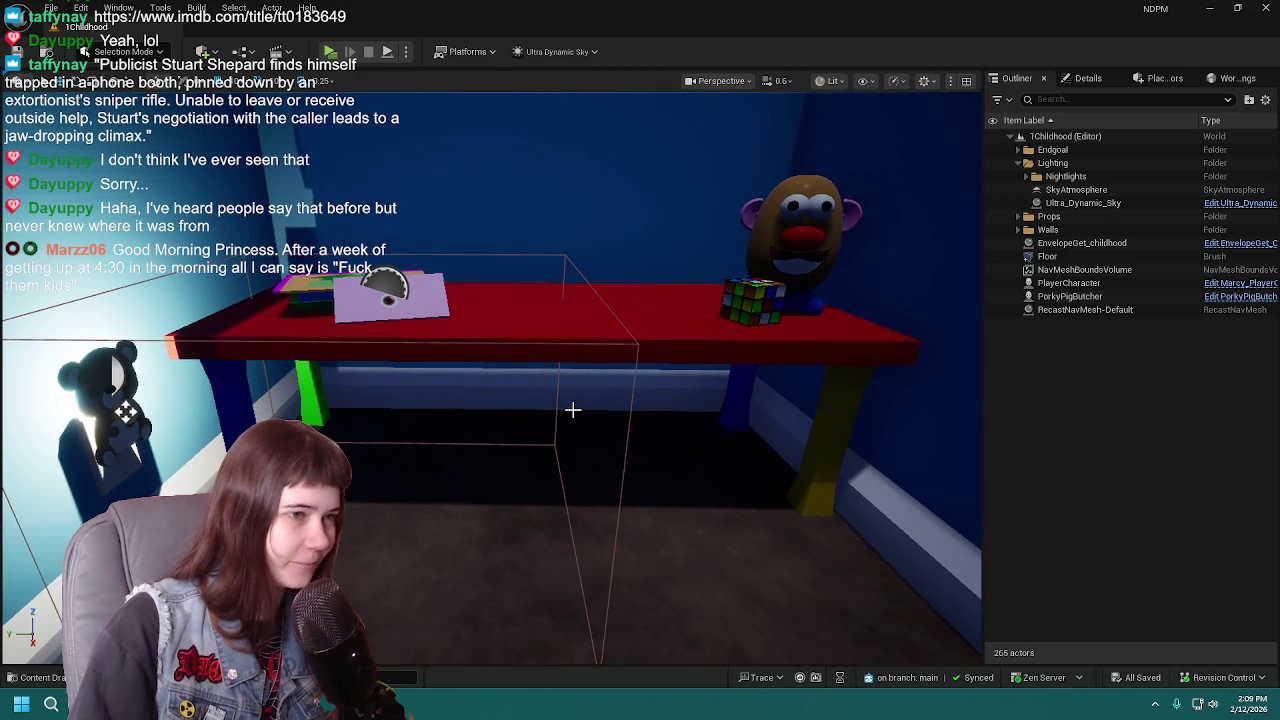
pyautogui.moveTo(574, 434); pyautogui.dragTo(575, 426, button='right')
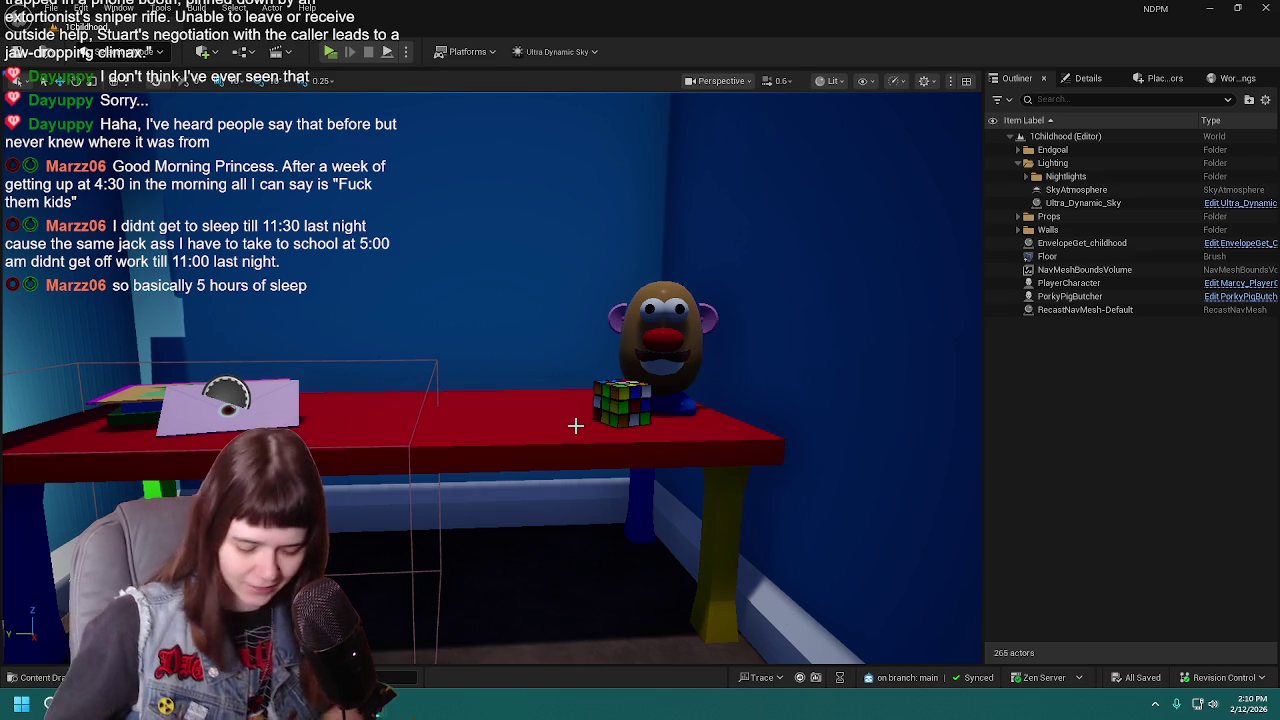
pyautogui.moveTo(554, 406)
pyautogui.mouseDown()
pyautogui.moveTo(500, 360)
pyautogui.moveTo(440, 340)
pyautogui.mouseUp()
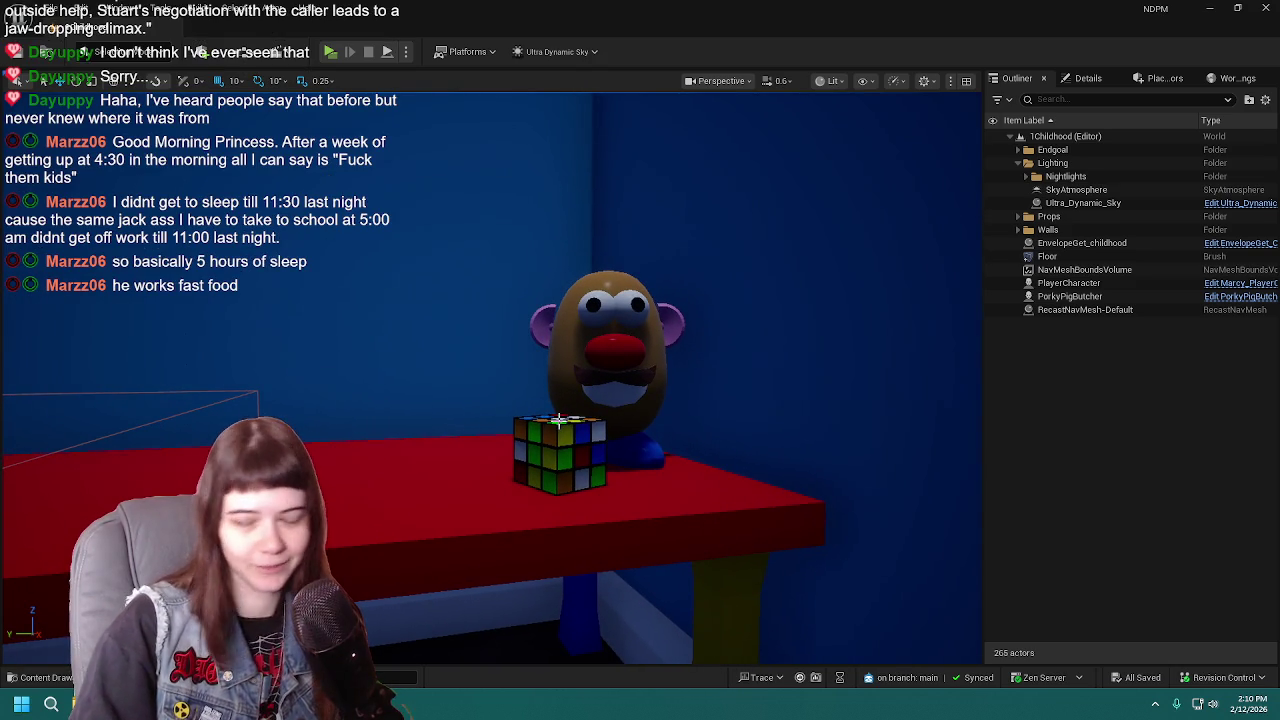
# Step: Fly the viewport past the Rubik's cube and teddy bear to the dark corner by the blue walls
pyautogui.moveTo(440, 340)
pyautogui.mouseDown()
pyautogui.moveTo(470, 330)
pyautogui.moveTo(572, 377)
pyautogui.moveTo(590, 423)
pyautogui.mouseUp()
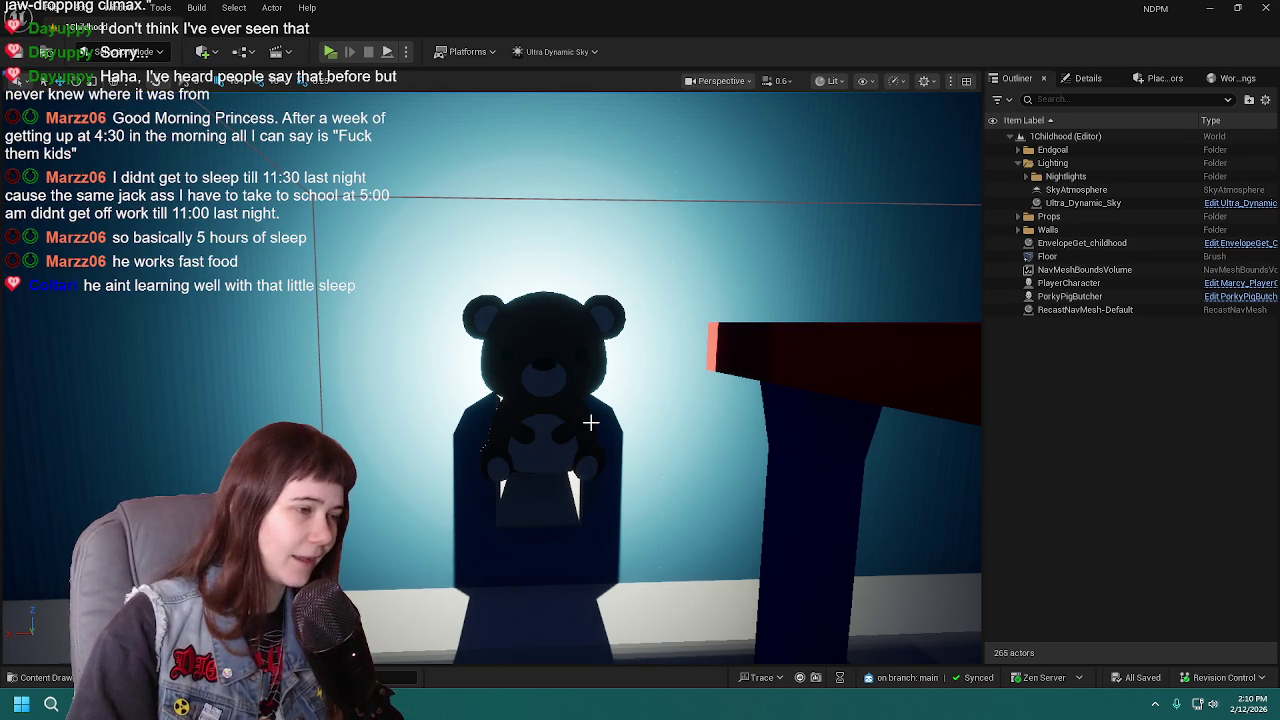
pyautogui.moveTo(591, 423); pyautogui.dragTo(636, 440, button='right')
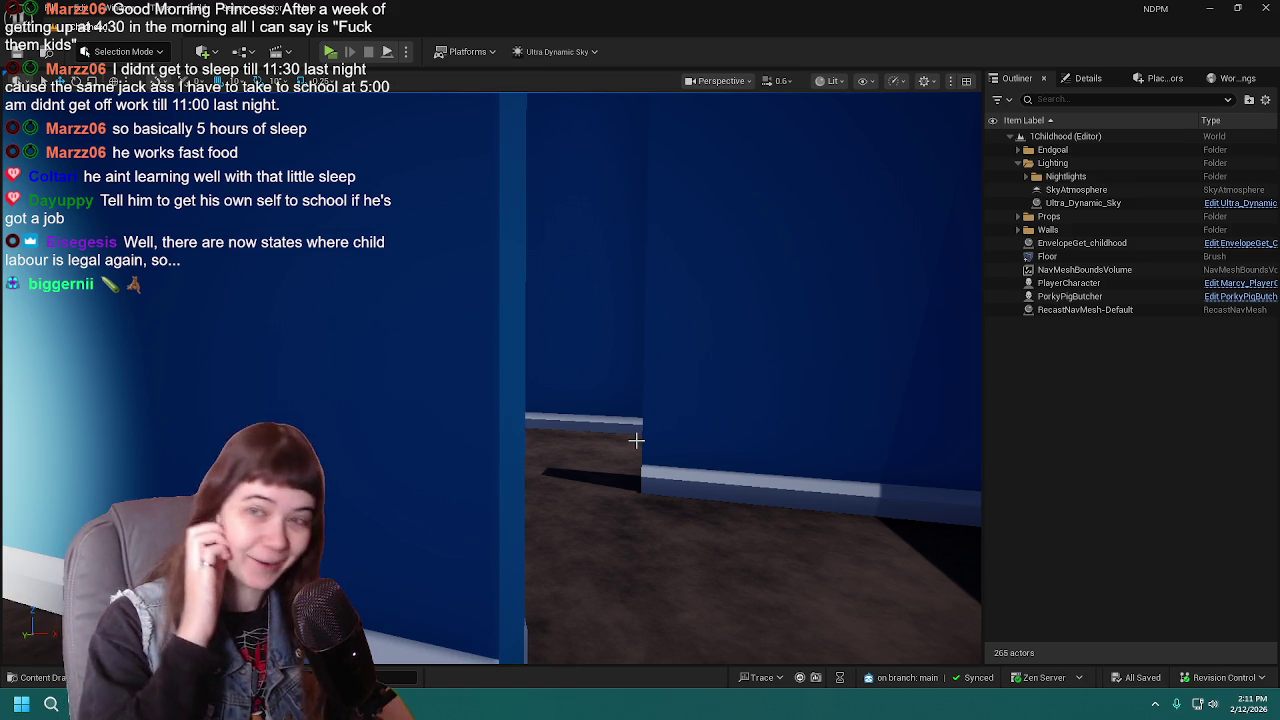
# Step: Look along the wall toward the pet beds, then switch to the Pinterest red viewfinder results
pyautogui.moveTo(636, 440)
pyautogui.mouseDown(button='right')
pyautogui.moveTo(550, 440)
pyautogui.moveTo(643, 431)
pyautogui.mouseUp(button='right')
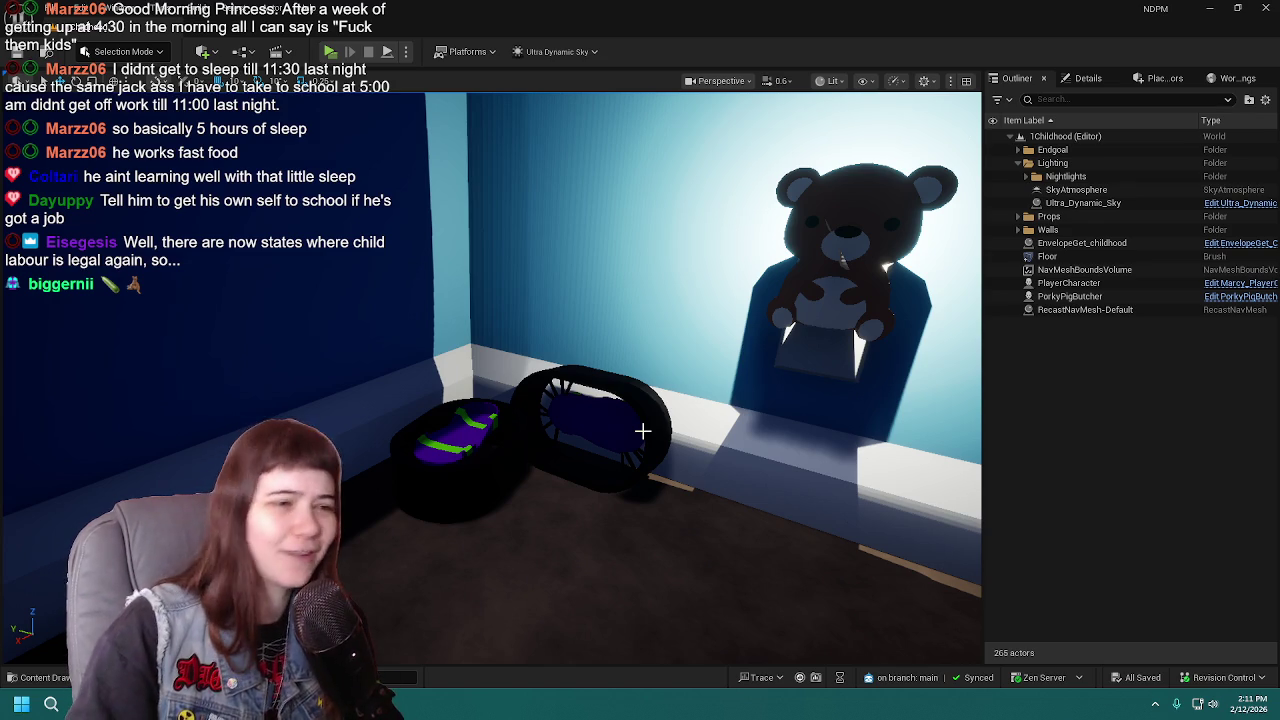
pyautogui.moveTo(643, 431)
pyautogui.mouseDown(button='right')
pyautogui.moveTo(605, 431)
pyautogui.moveTo(643, 432)
pyautogui.mouseUp(button='right')
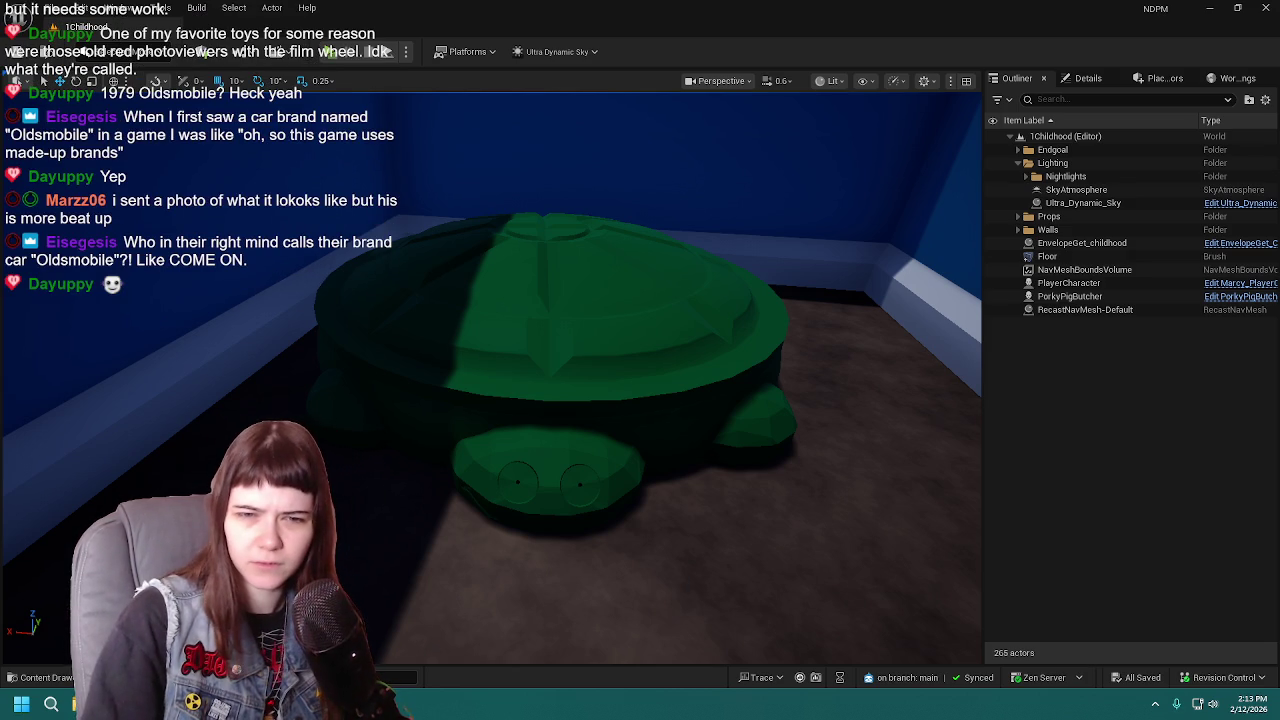
pyautogui.hotkey('alt', 'Tab')
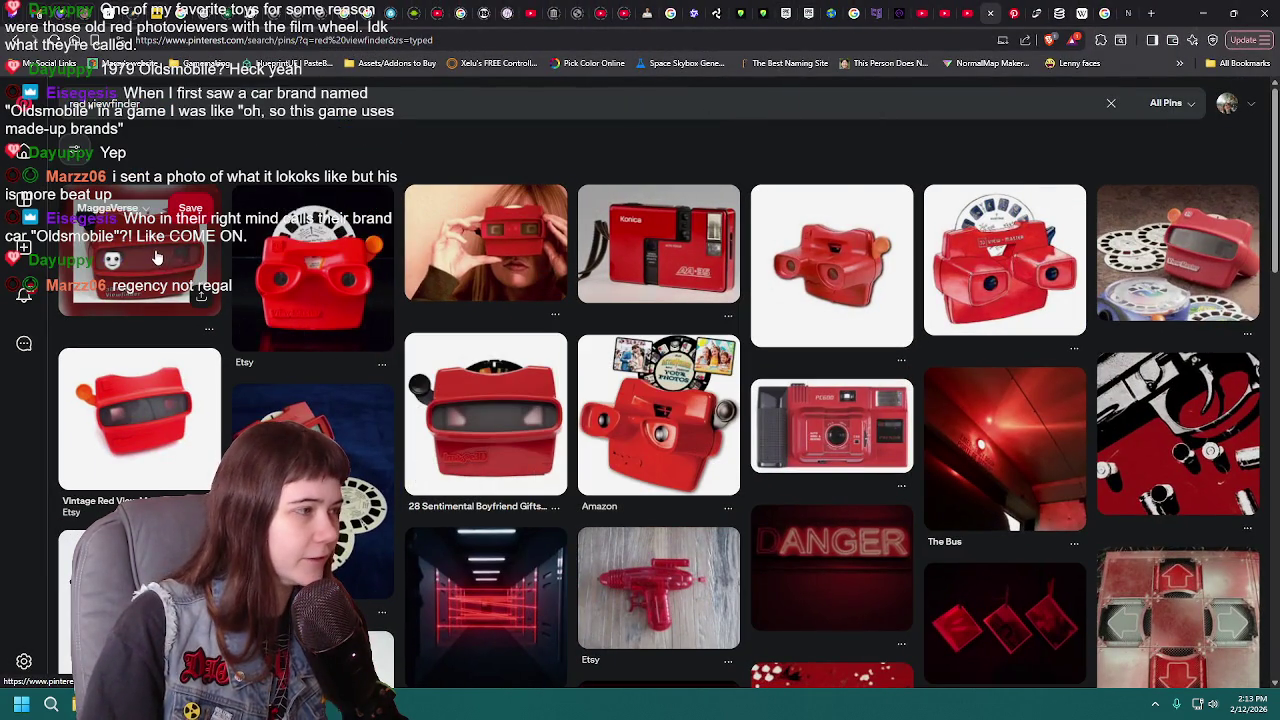
pyautogui.click(476, 417)
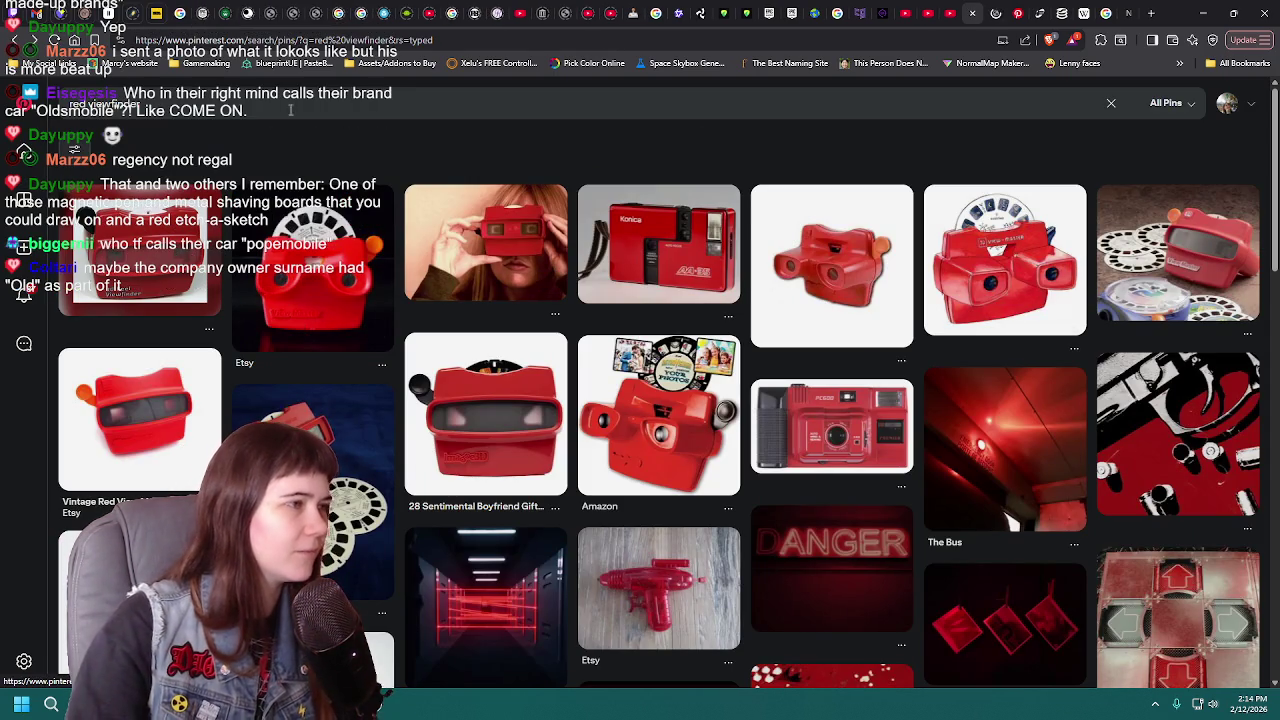
pyautogui.click(60, 104)
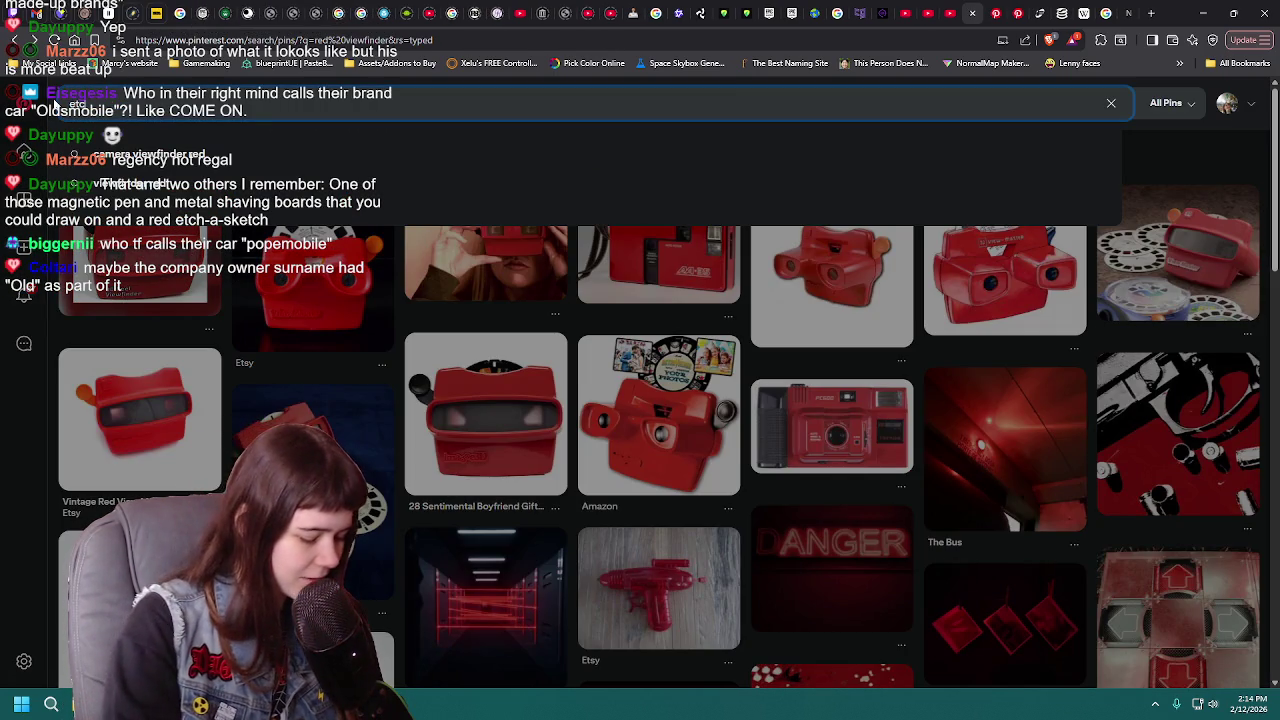
# Step: Search Pinterest for 'etch a-sketch'
pyautogui.write('etch a s')
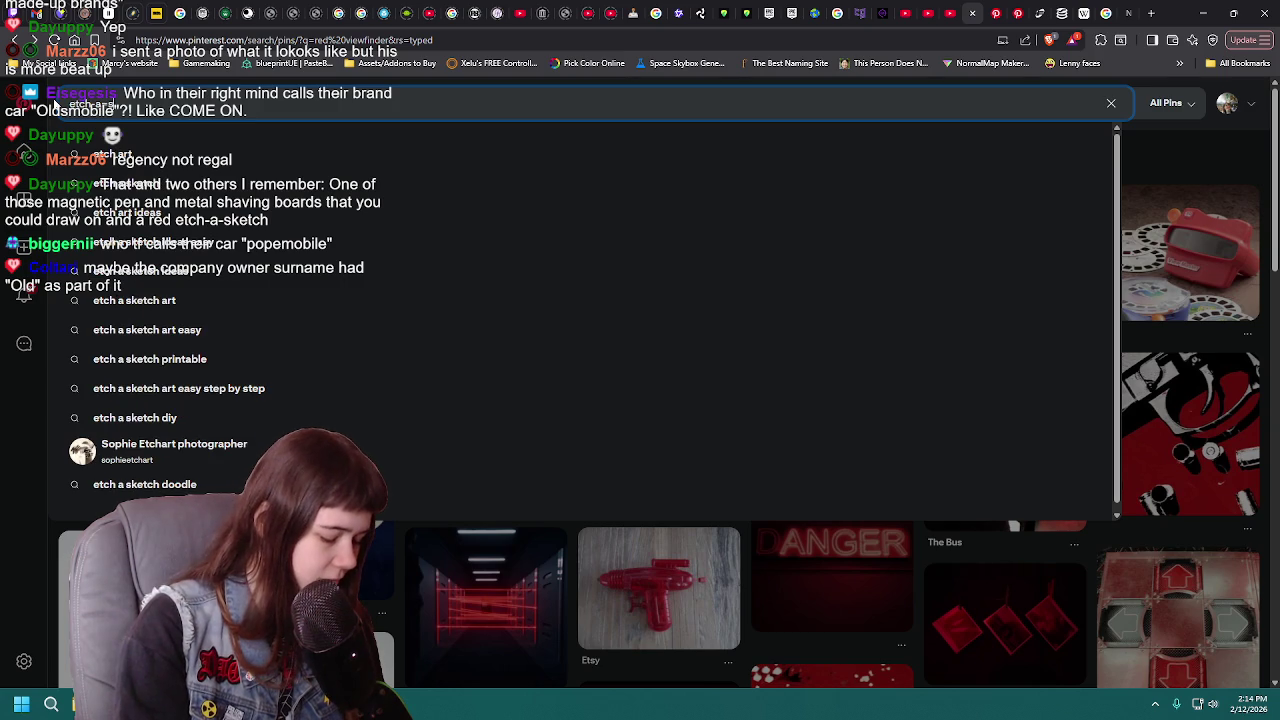
pyautogui.write('-sketch')
pyautogui.press('Return')
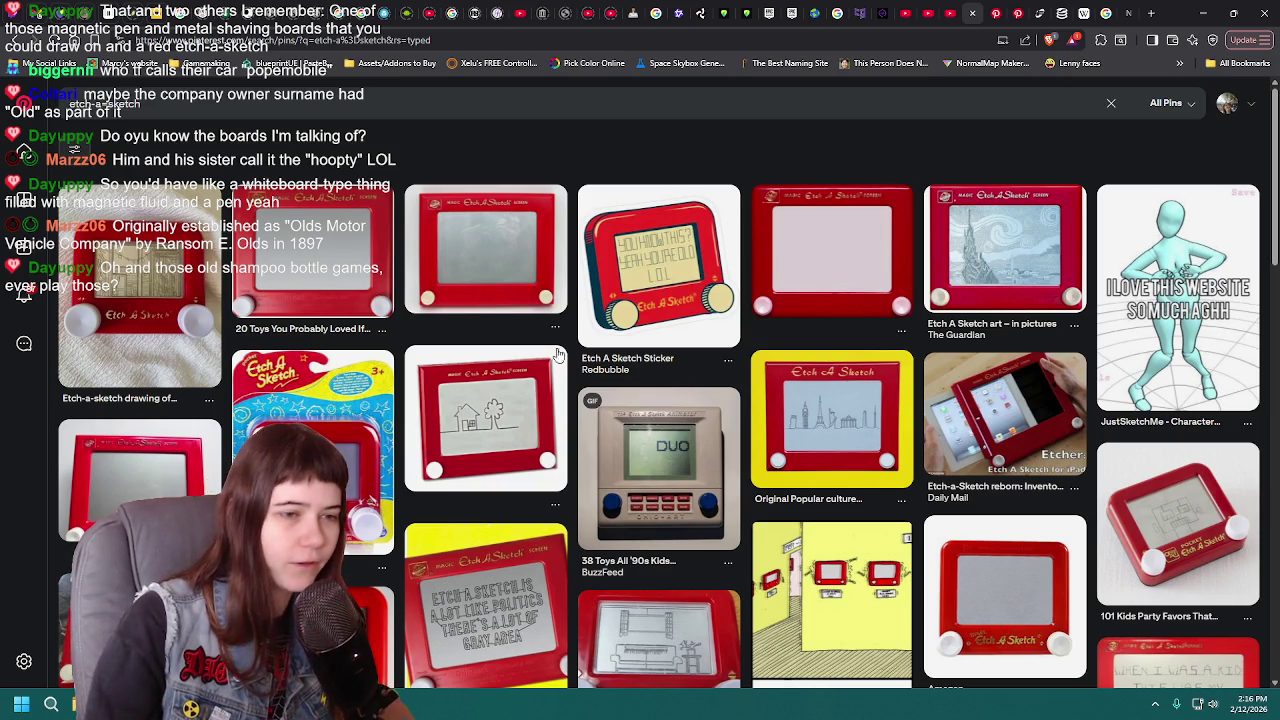
# Step: View the Etch A Sketch iPad pin and return to the etch-a-sketch results
pyautogui.click(980, 430)
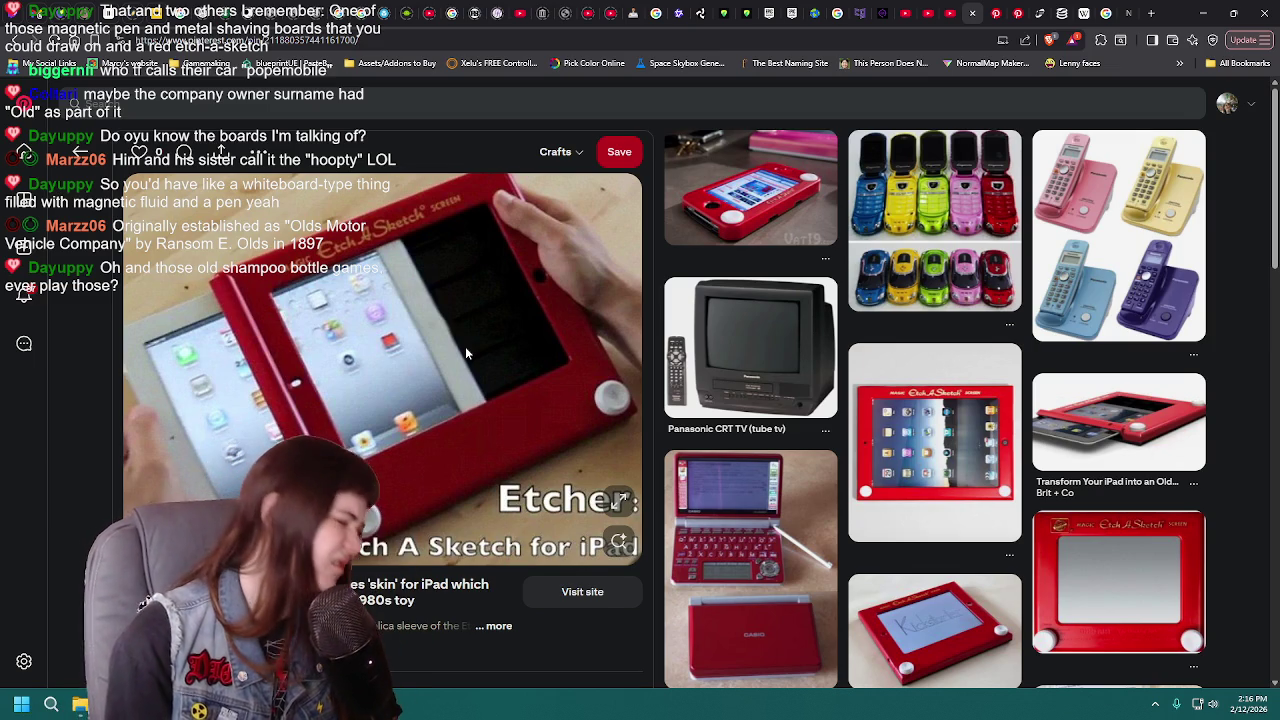
pyautogui.press('Return')
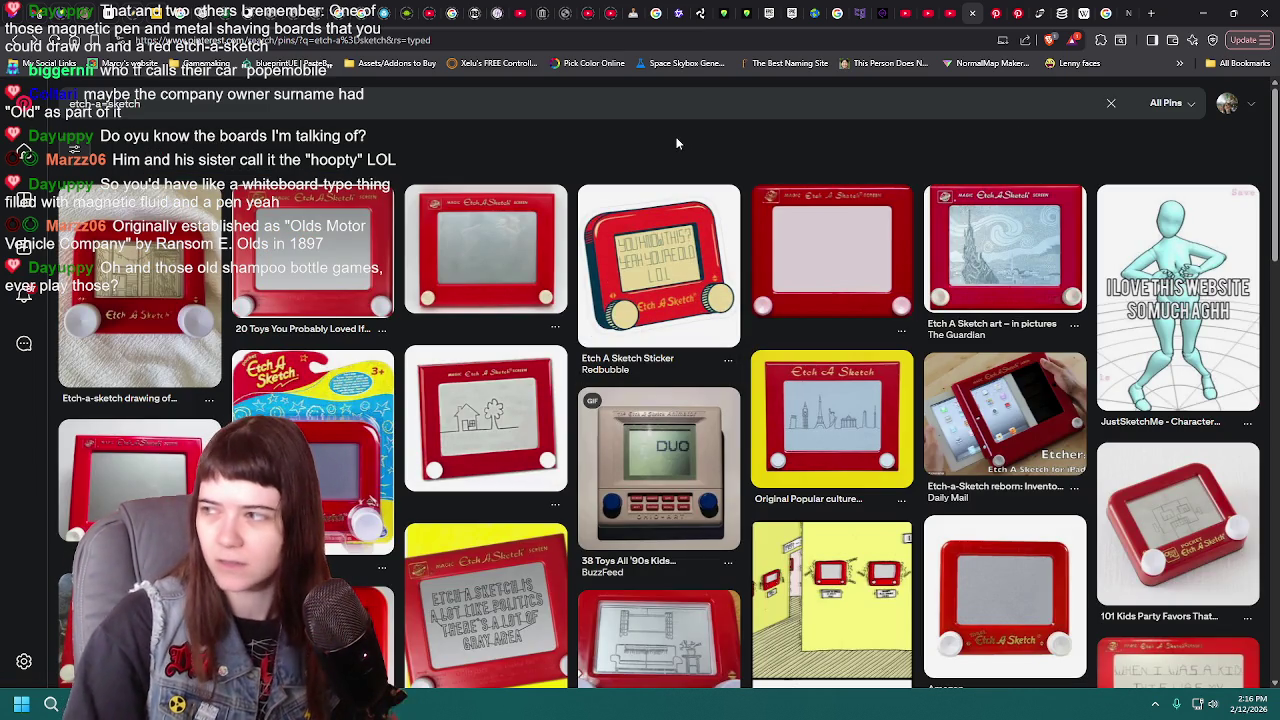
pyautogui.moveTo(312, 240)
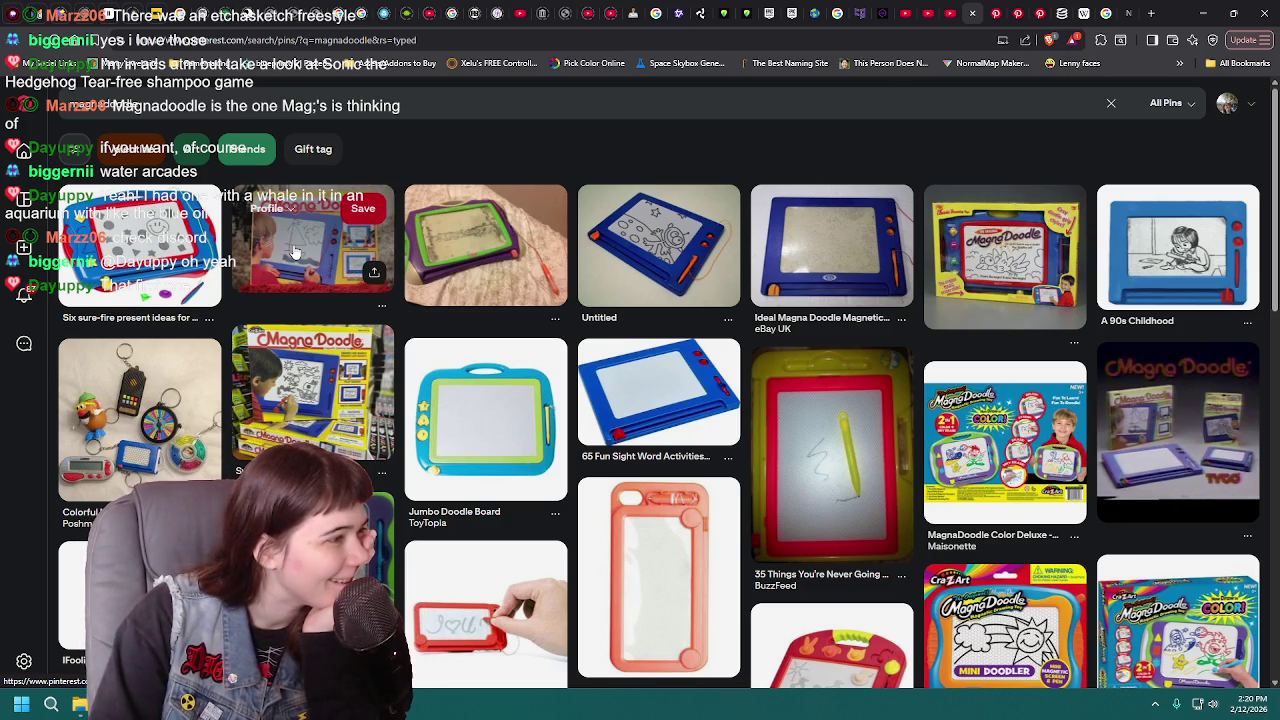
# Step: Look at the Tyco Magna Doodle box pin, then open the blue and red Magna Doodle pin
pyautogui.click(340, 260)
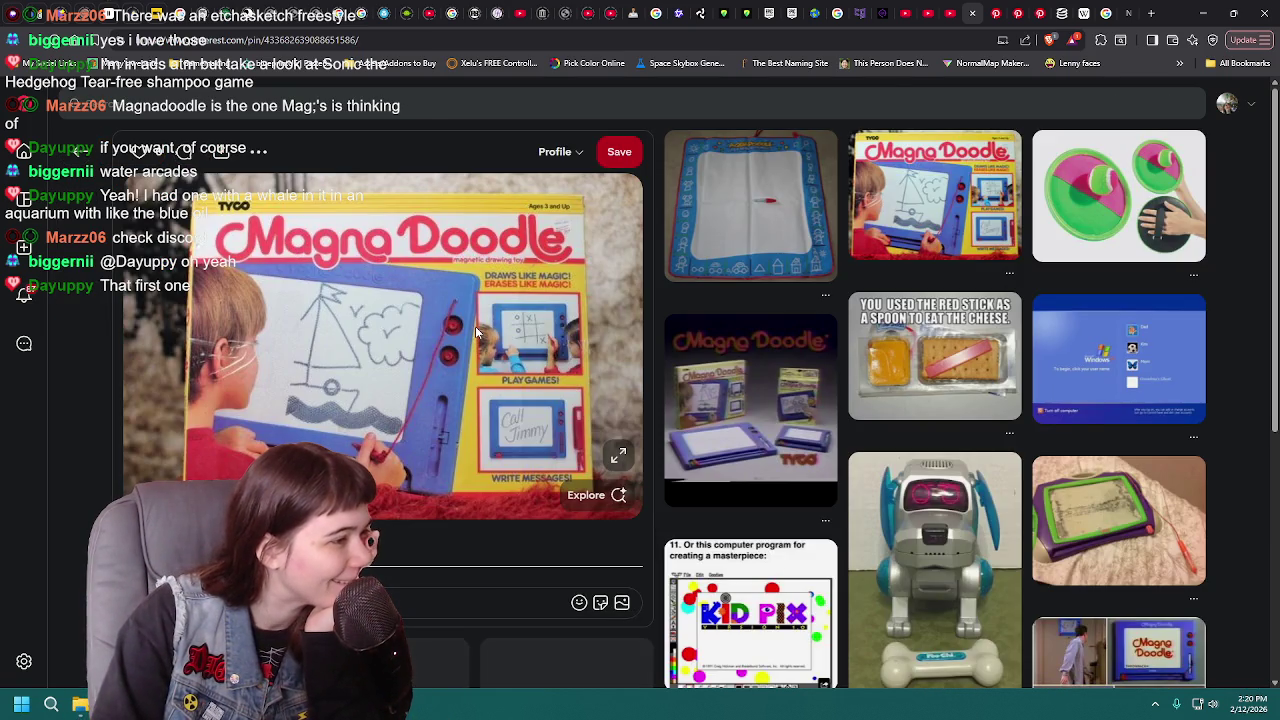
pyautogui.click(92, 157)
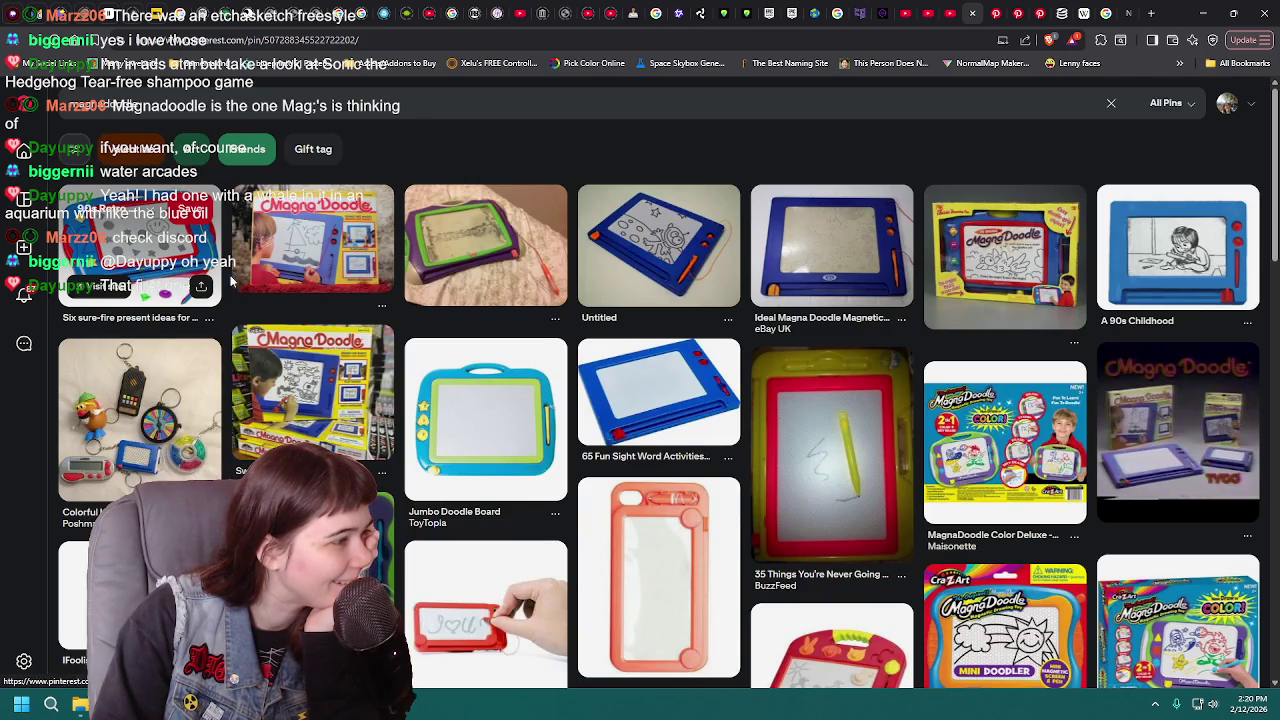
pyautogui.click(181, 272)
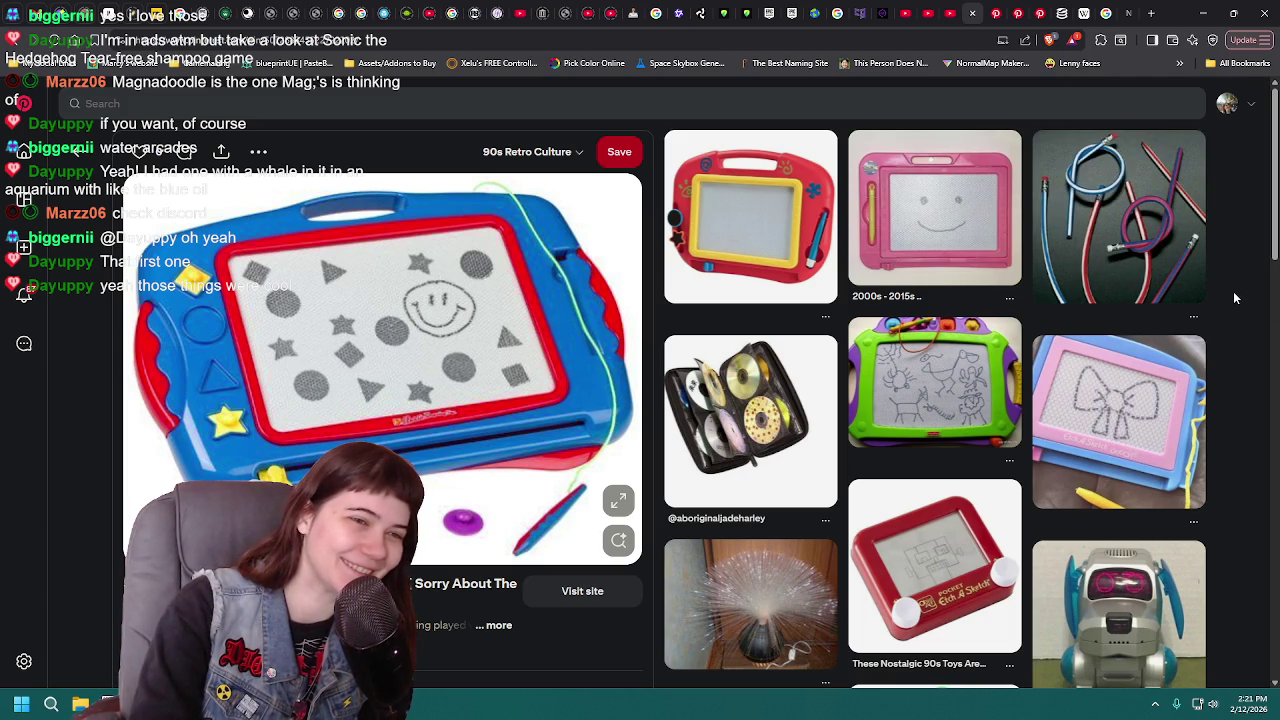
# Step: Open the fibre-optic lamp pin from the grid, then bring the Unreal Lvl_Horror level forward
pyautogui.scroll(-2, 1235, 298)
pyautogui.scroll(-2, 1235, 298)
pyautogui.scroll(-2, 1235, 298)
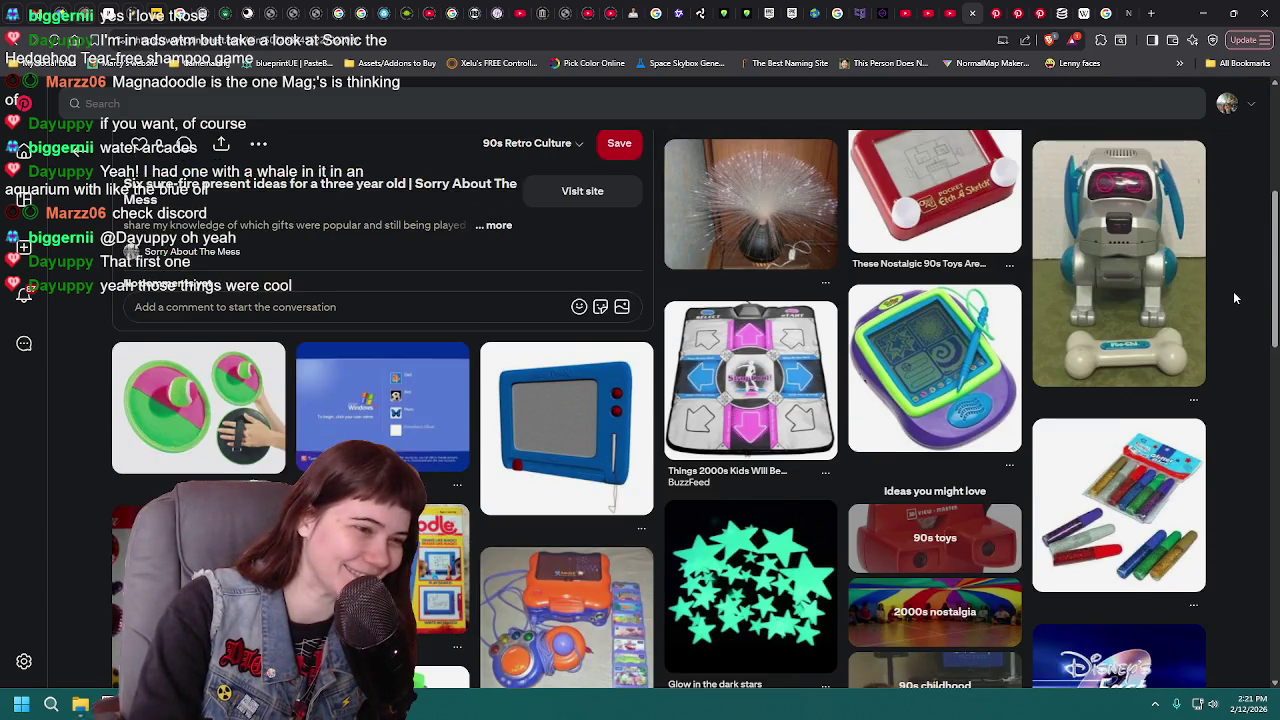
pyautogui.scroll(-1, 1235, 298)
pyautogui.scroll(-1, 1235, 298)
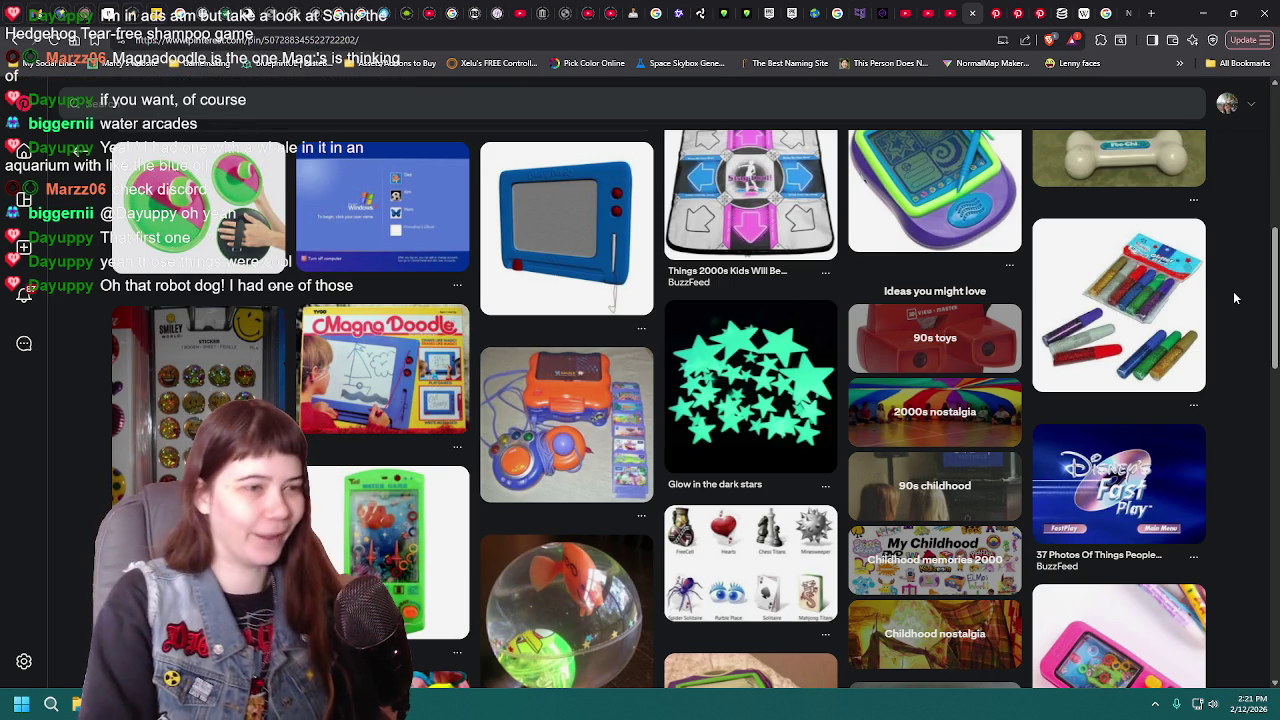
pyautogui.scroll(3, 1235, 298)
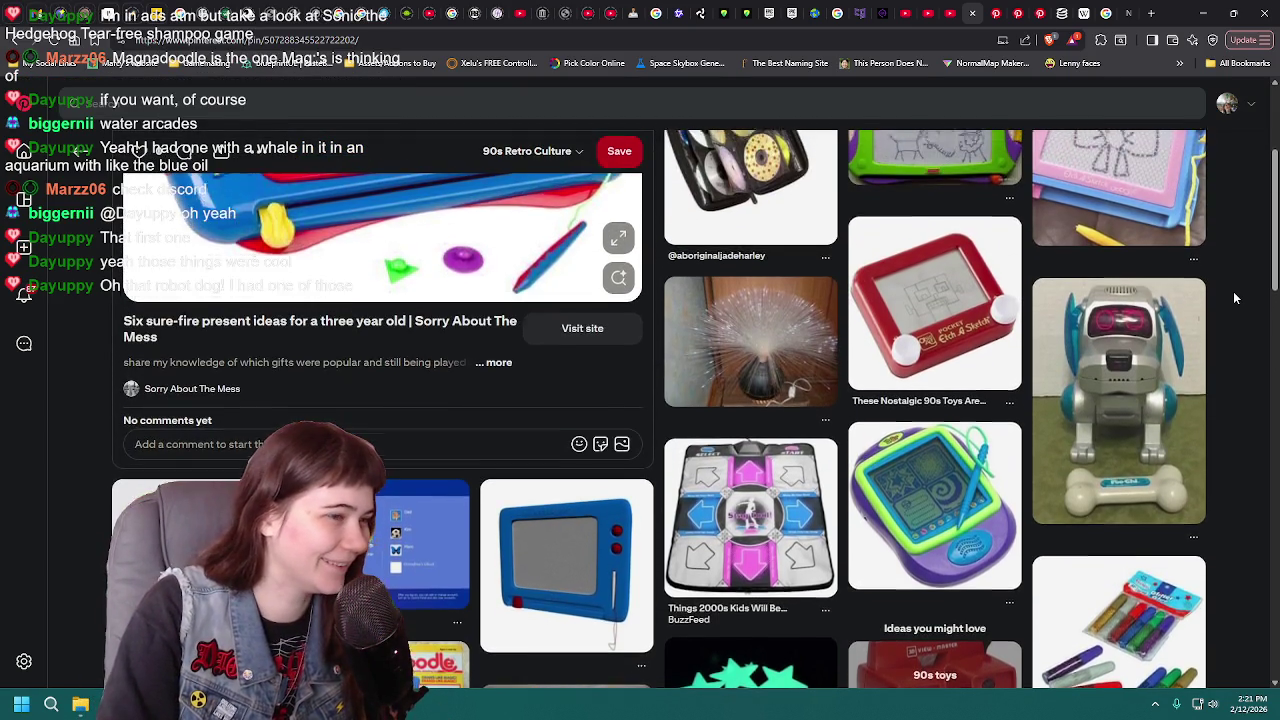
pyautogui.scroll(1, 1235, 298)
pyautogui.scroll(1, 1235, 298)
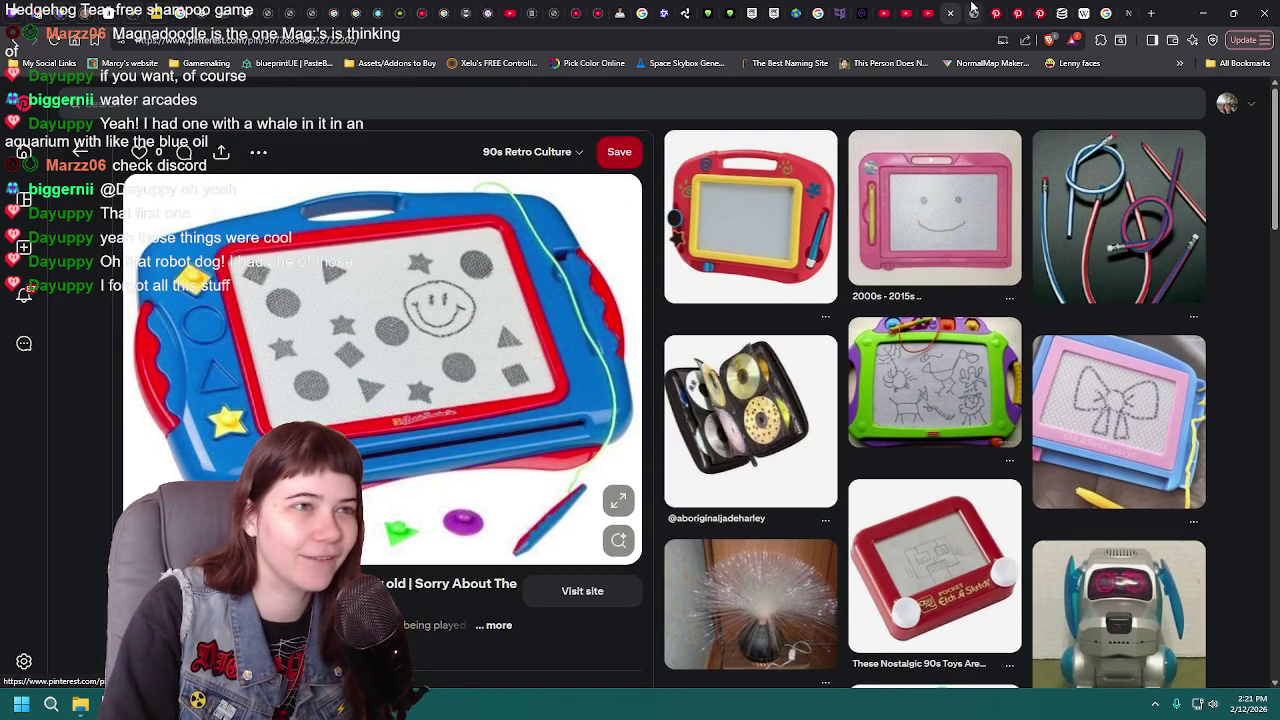
pyautogui.click(743, 551)
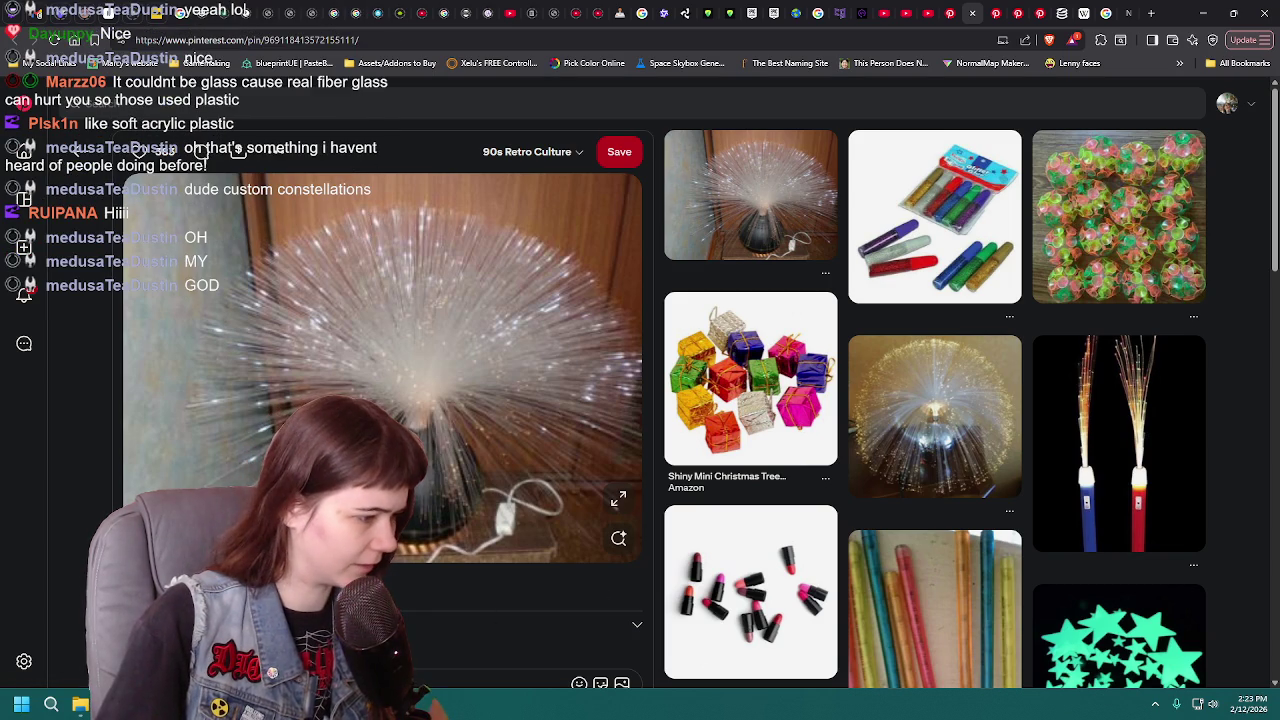
pyautogui.click(455, 704)
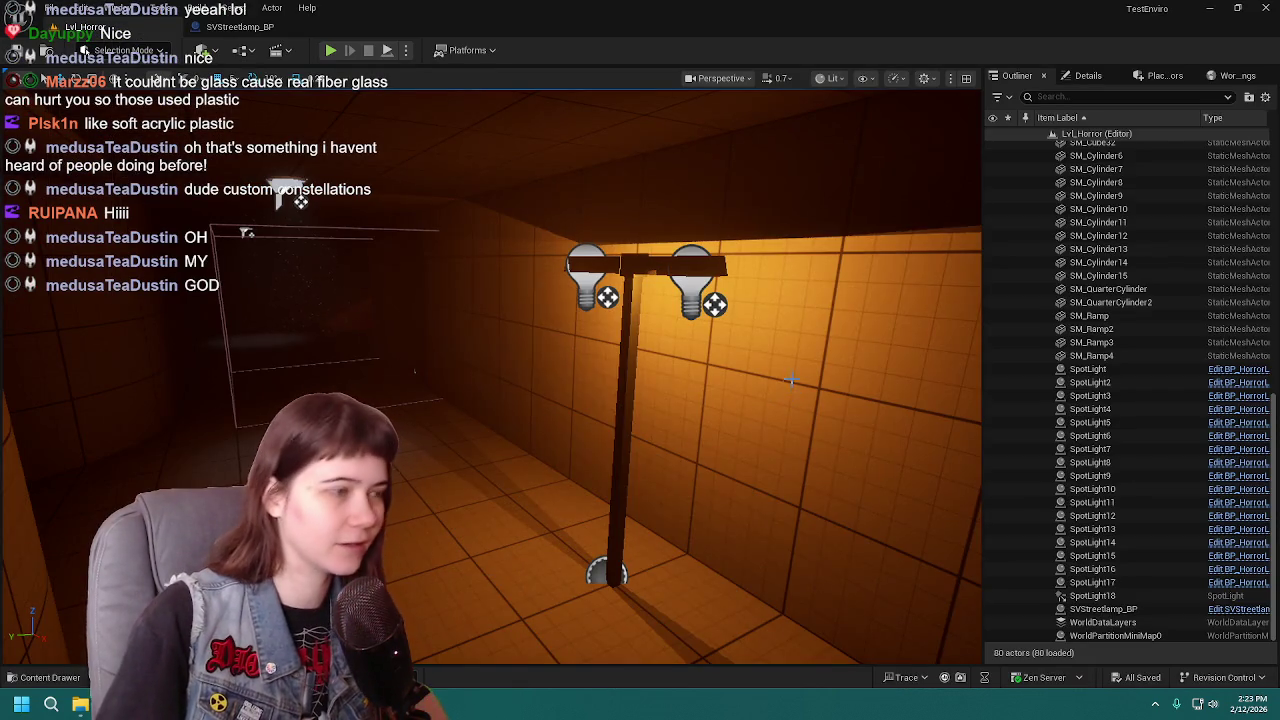
# Step: Zoom in and tilt the view up toward the ceiling lamps
pyautogui.scroll(3, 490, 380)
pyautogui.scroll(3, 490, 380)
pyautogui.moveTo(490, 380); pyautogui.dragTo(480, 328, button='right')
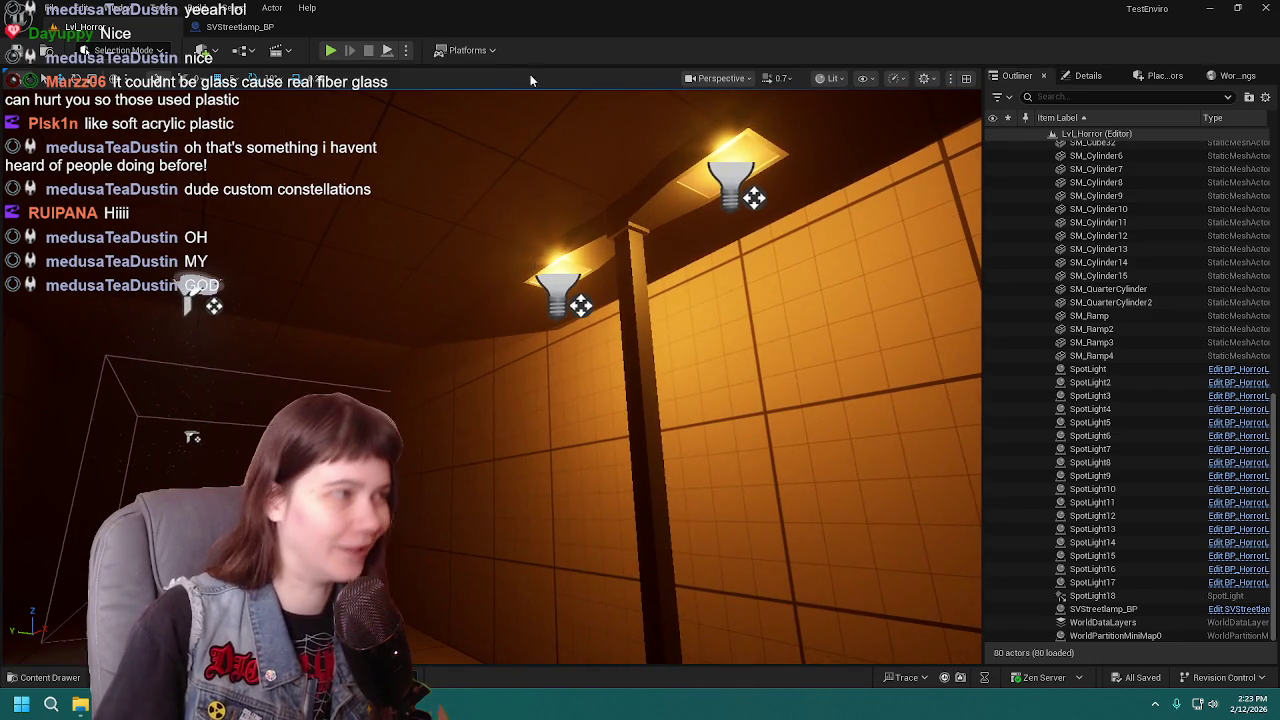
# Step: Playtest the level with Alt+P, walking up to the lamp post and back, then return to the browser
pyautogui.hotkey('alt', 'p')
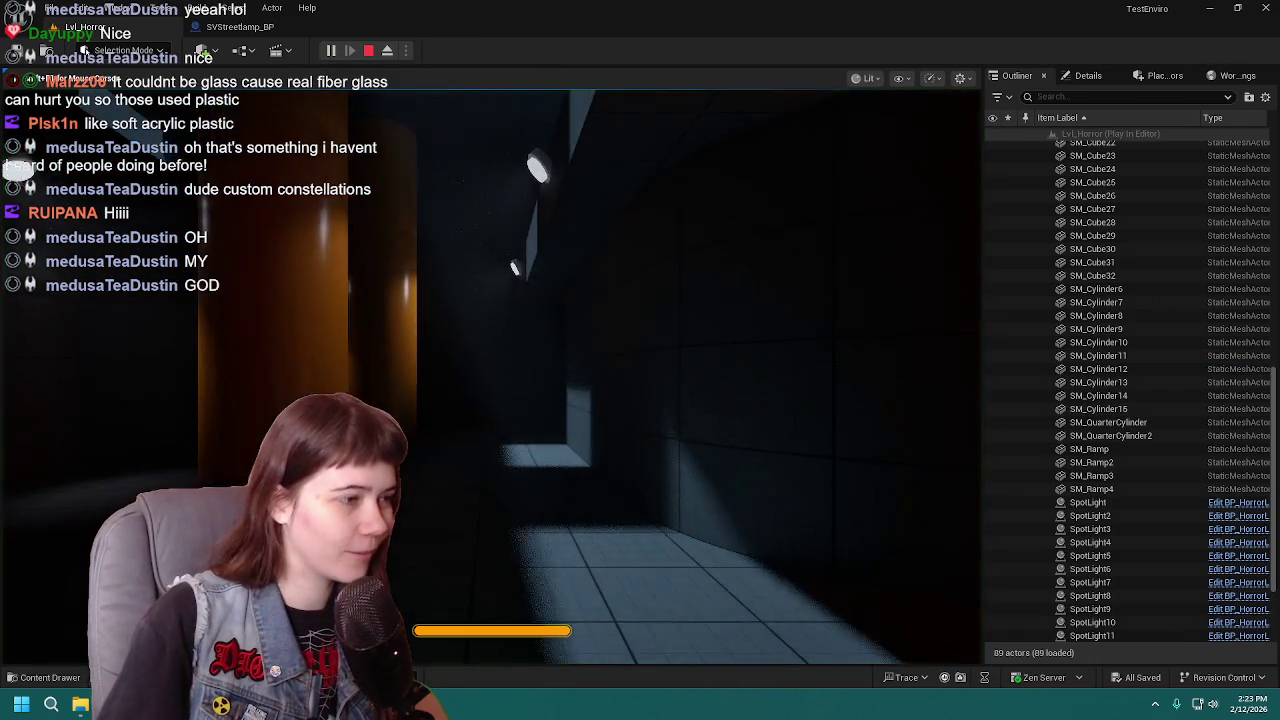
pyautogui.hotkey('shift', 'w')
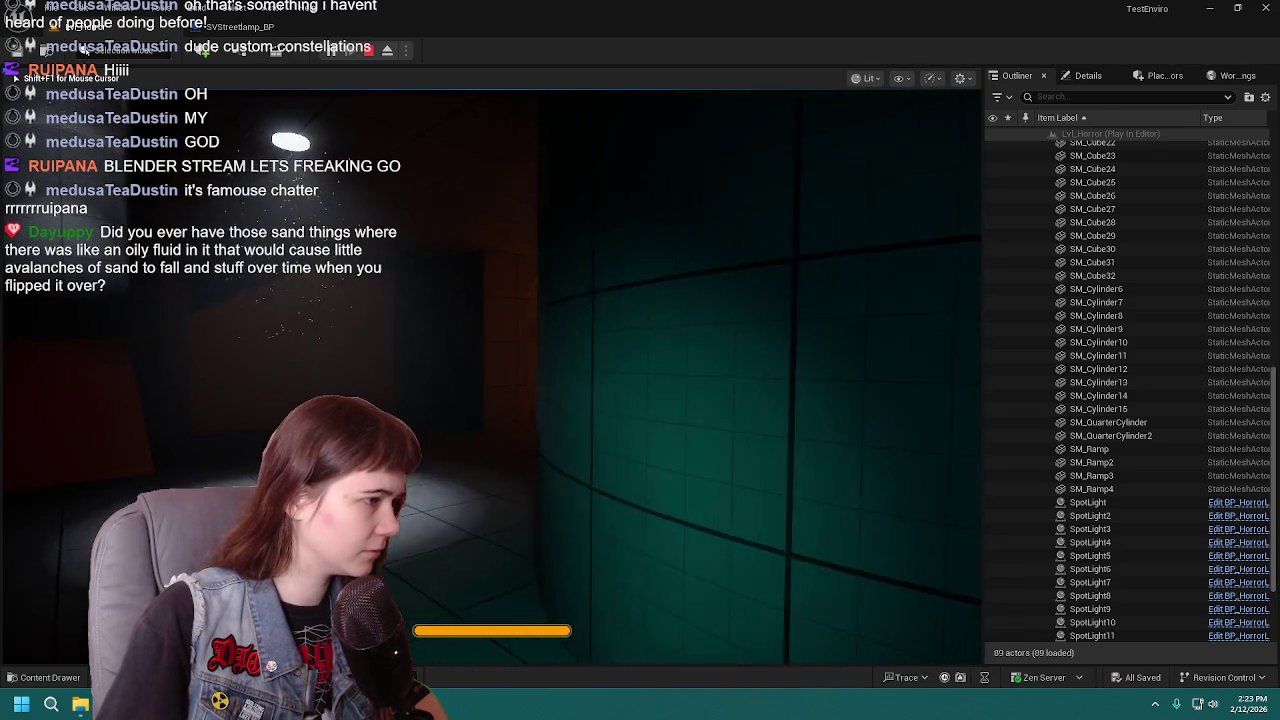
pyautogui.hotkey('shift', 'w')
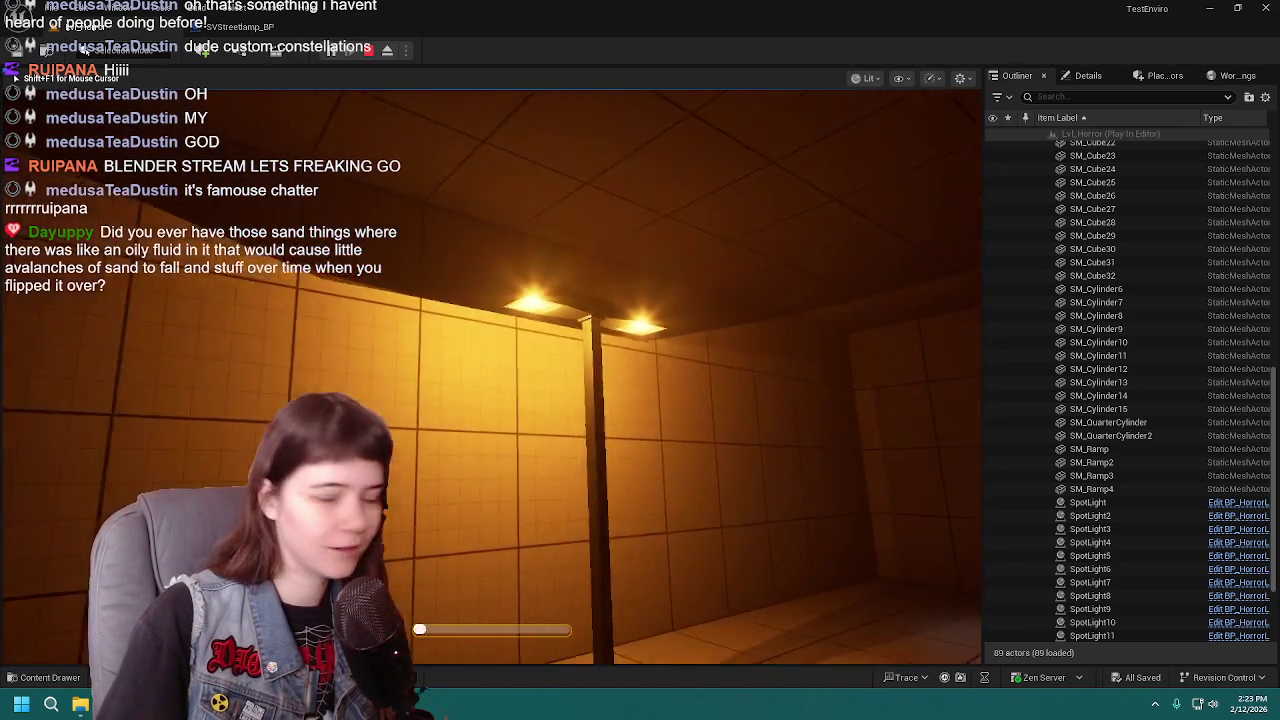
pyautogui.press('w')
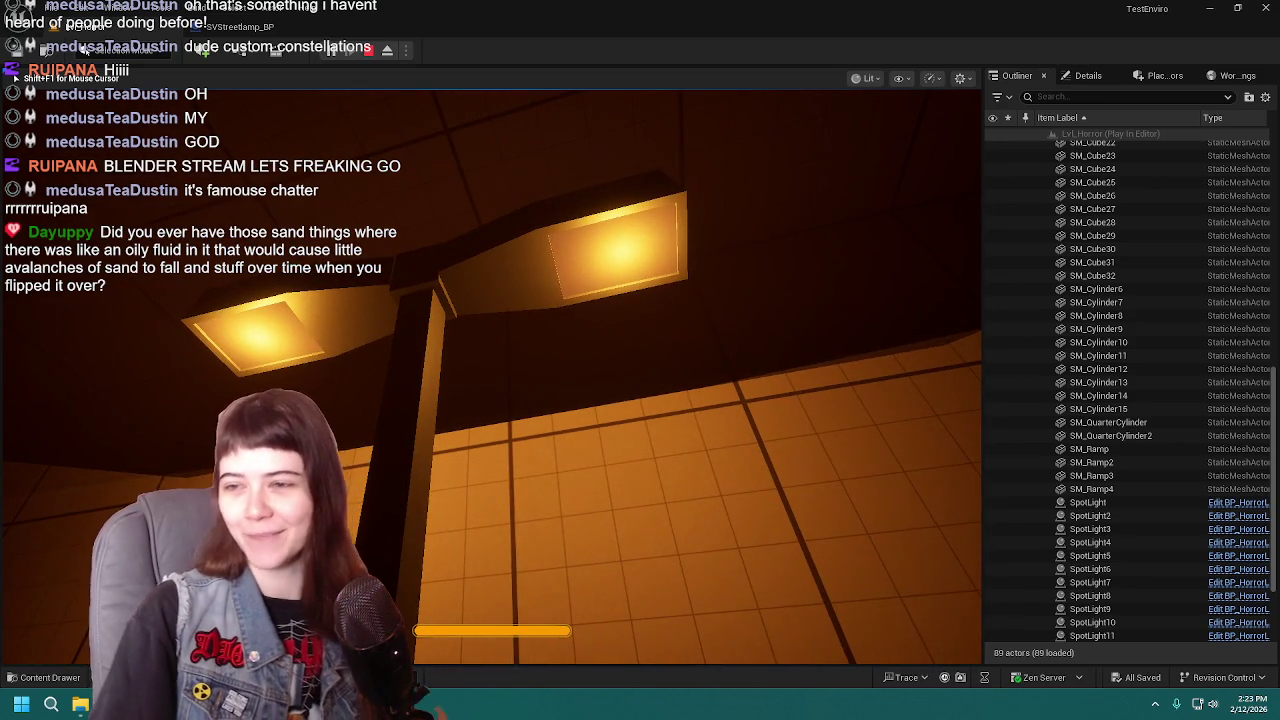
pyautogui.press('s')
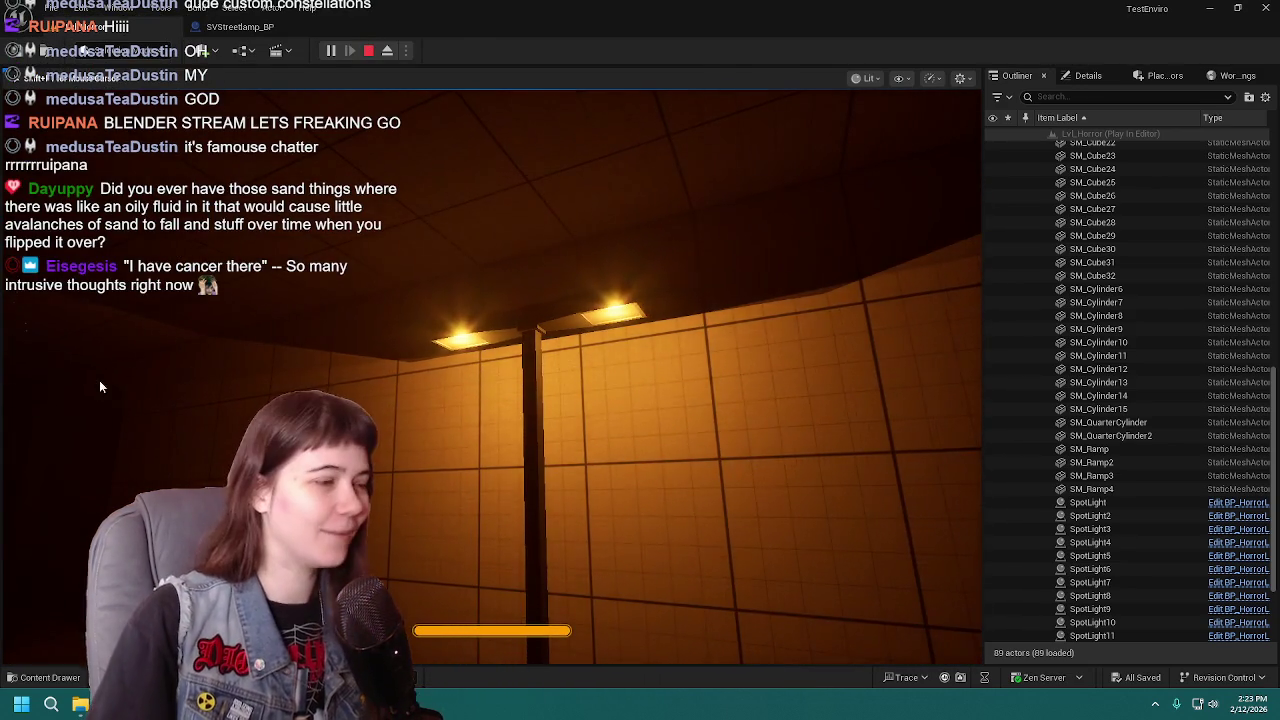
pyautogui.press('Escape')
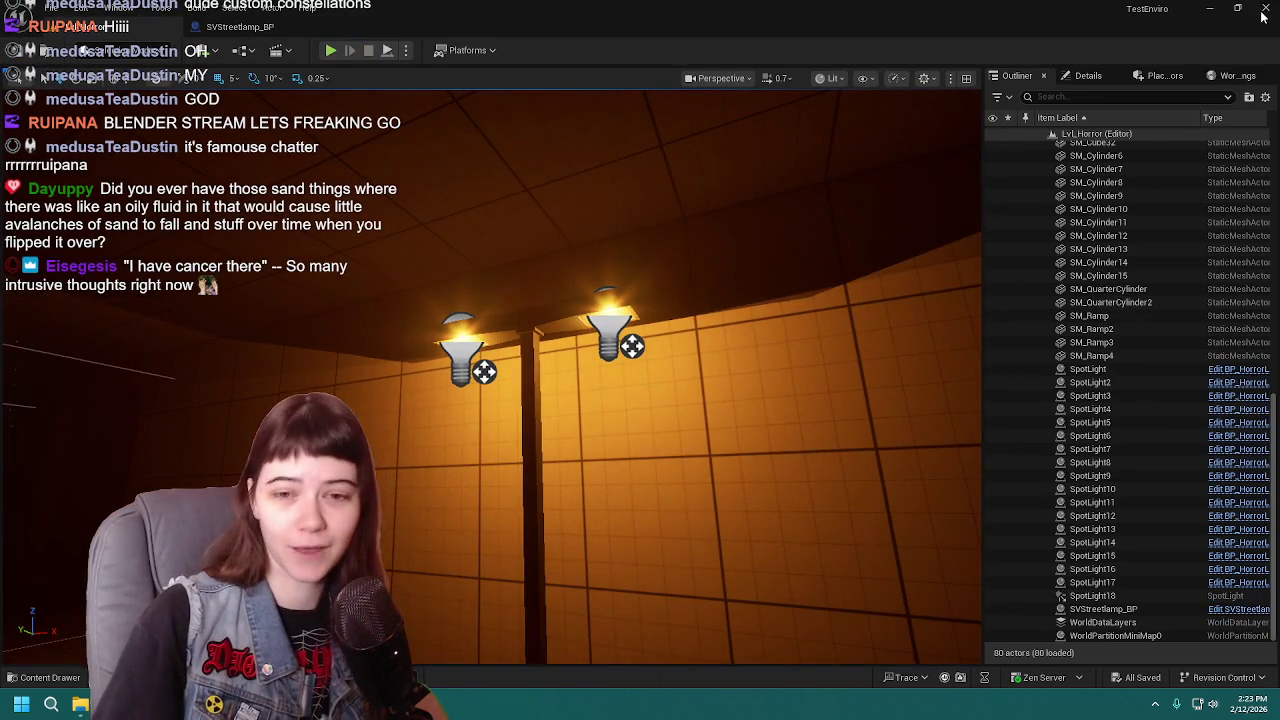
pyautogui.click(1210, 8)
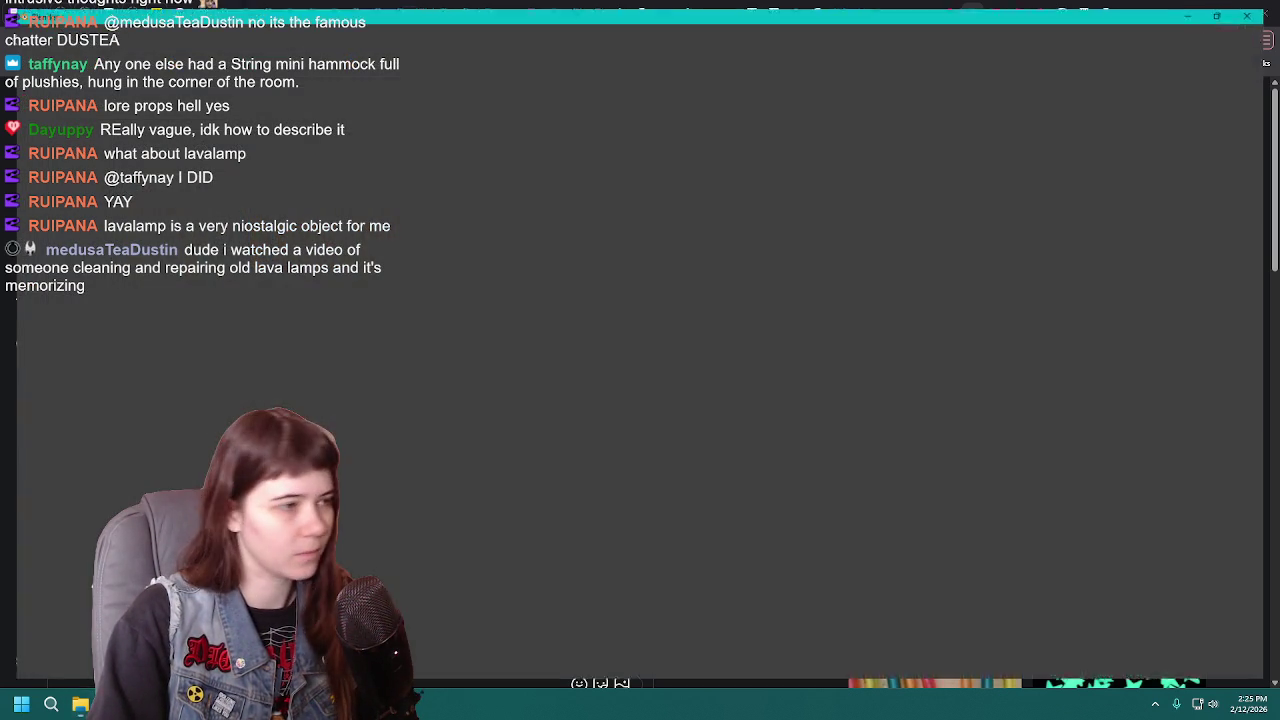
# Step: Switch to Blender and orbit, zoom and pan around the WIP lava lamp model
pyautogui.hotkey('alt', 'Tab')
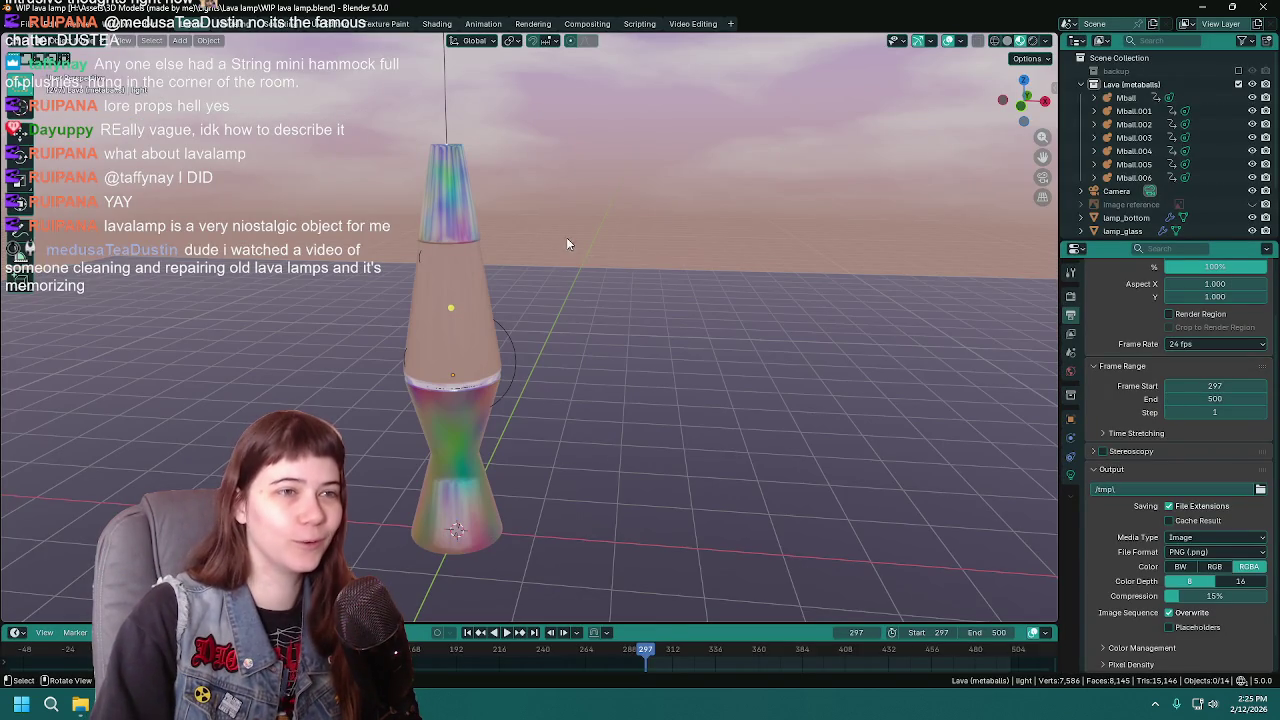
pyautogui.moveTo(566, 237); pyautogui.dragTo(661, 222, button='middle')
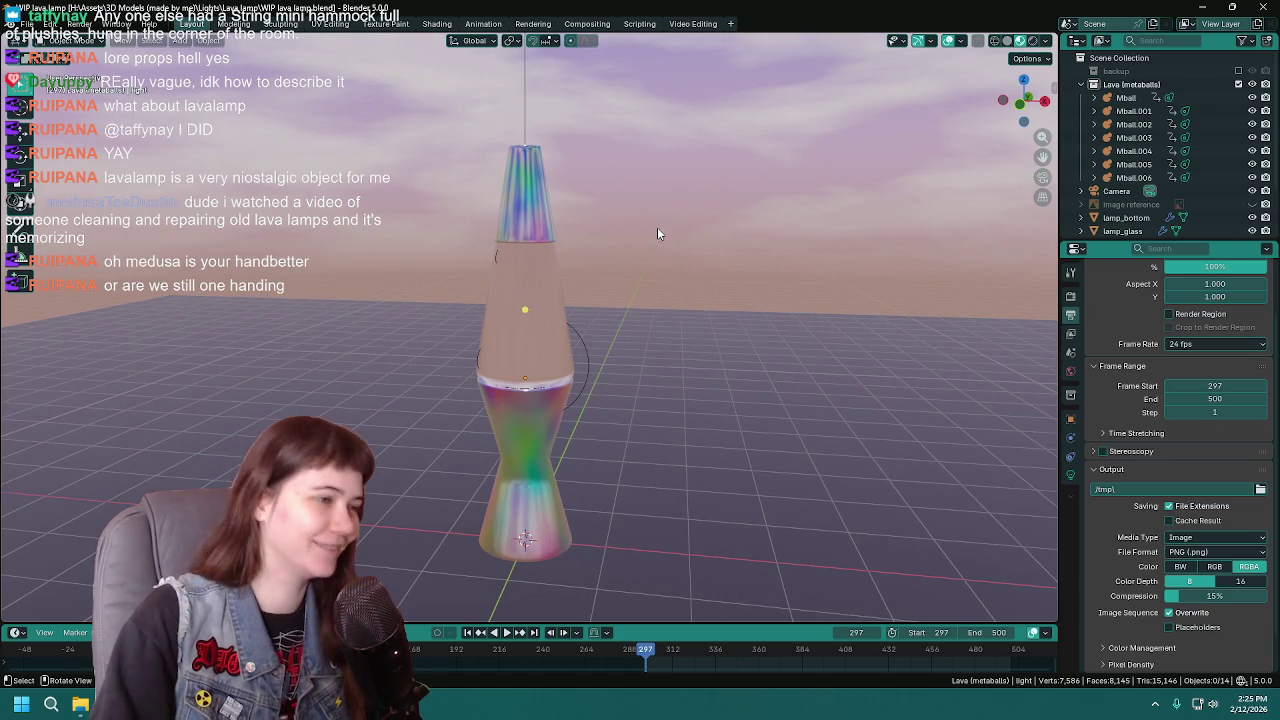
pyautogui.scroll(1, 690, 318)
pyautogui.keyDown('shift'); pyautogui.moveTo(690, 318); pyautogui.dragTo(710, 276, button='middle'); pyautogui.keyUp('shift')
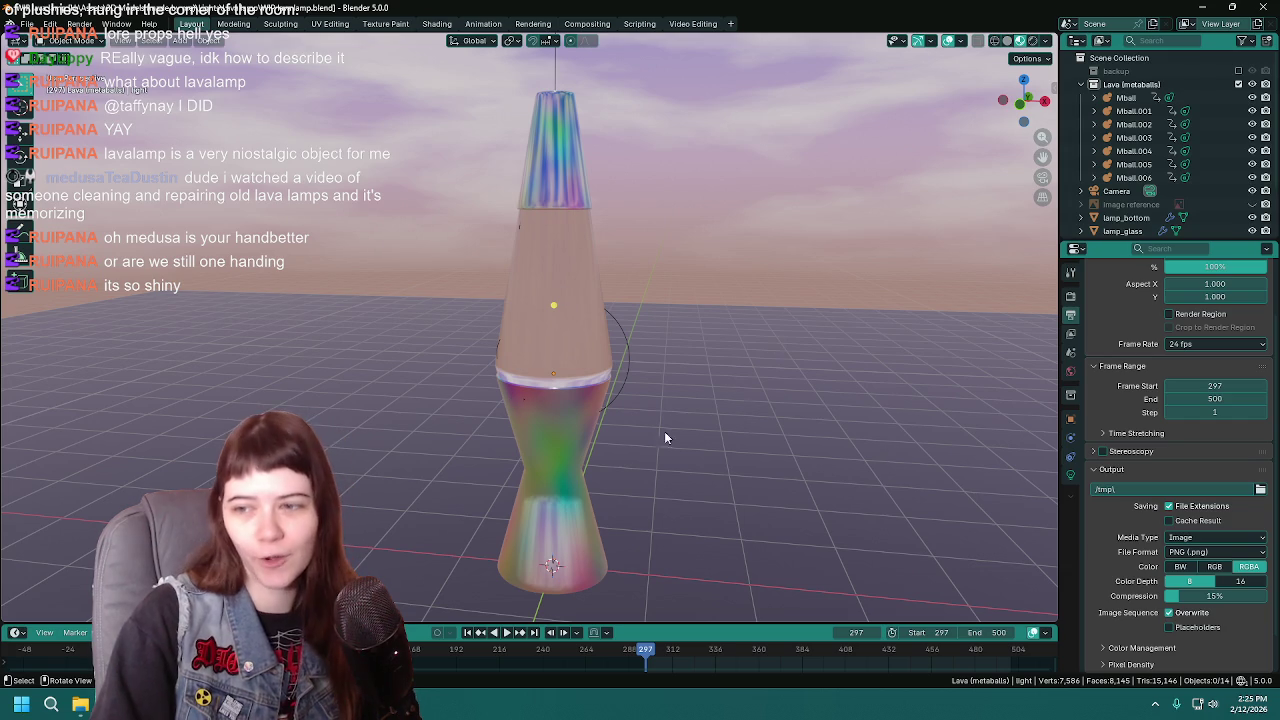
pyautogui.moveTo(756, 327)
pyautogui.mouseDown(button='middle')
pyautogui.moveTo(580, 313)
pyautogui.moveTo(822, 353)
pyautogui.moveTo(829, 318)
pyautogui.moveTo(810, 300)
pyautogui.mouseUp(button='middle')
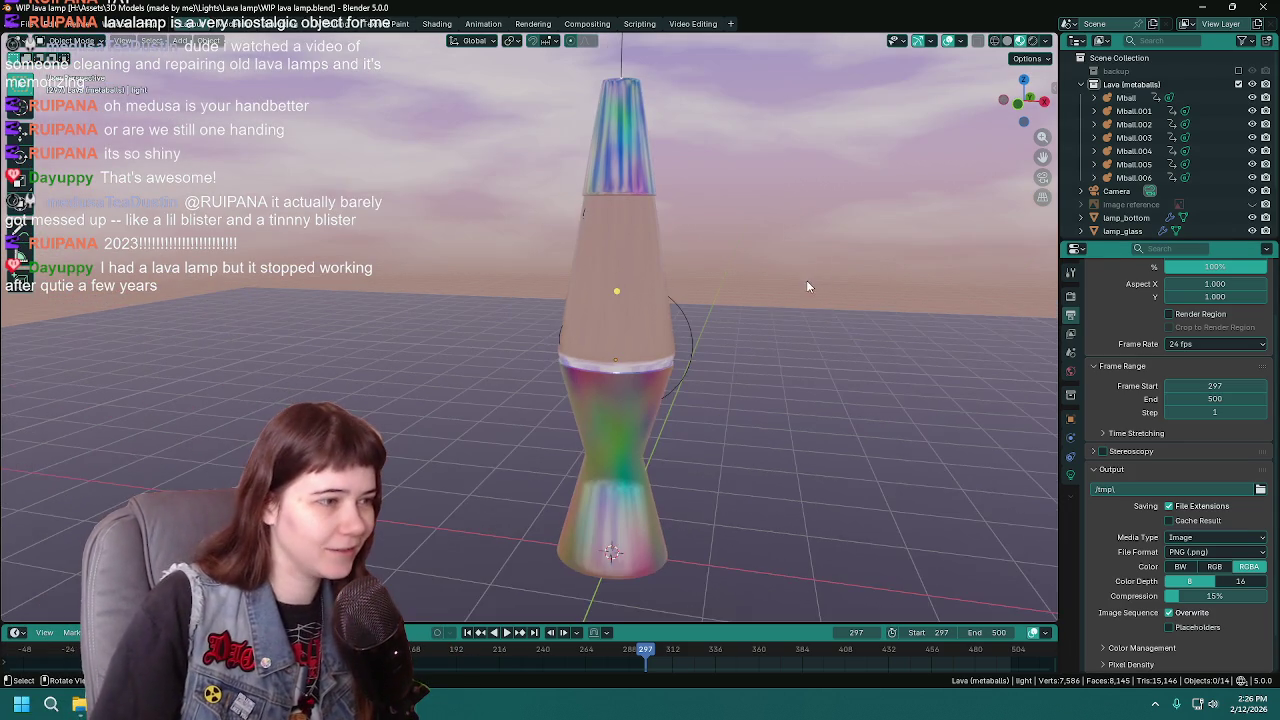
pyautogui.moveTo(806, 280)
pyautogui.mouseDown(button='middle')
pyautogui.moveTo(775, 290)
pyautogui.moveTo(797, 282)
pyautogui.mouseUp(button='middle')
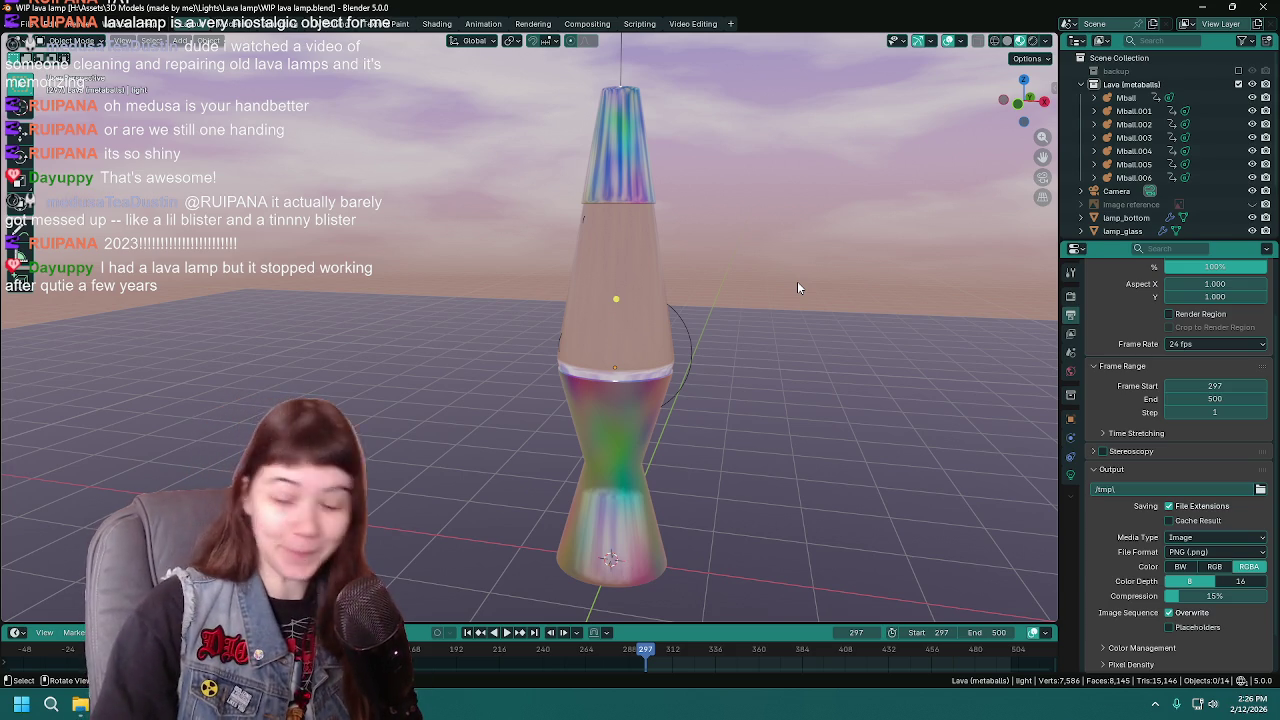
pyautogui.keyDown('shift'); pyautogui.moveTo(755, 296); pyautogui.dragTo(767, 262, button='middle'); pyautogui.keyUp('shift')
# Step: Keep Material Preview shading and save WIP lava lamp.blend
pyautogui.press('z')
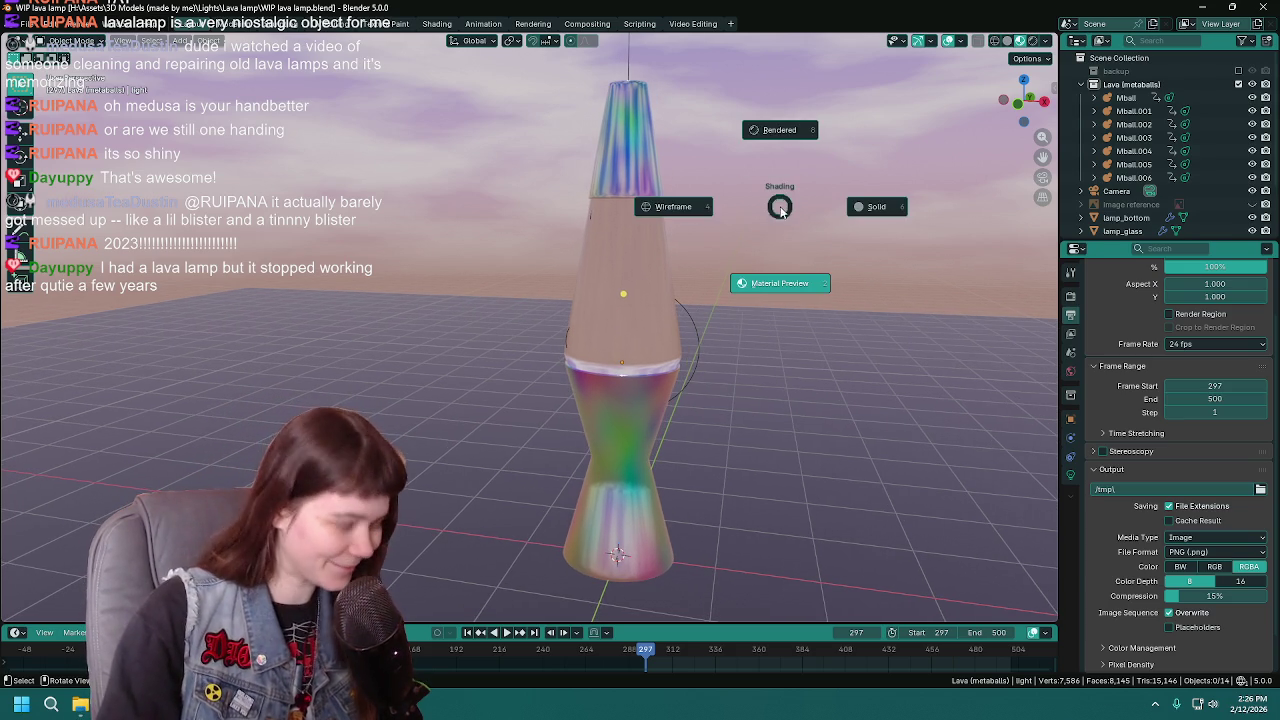
pyautogui.click(786, 283)
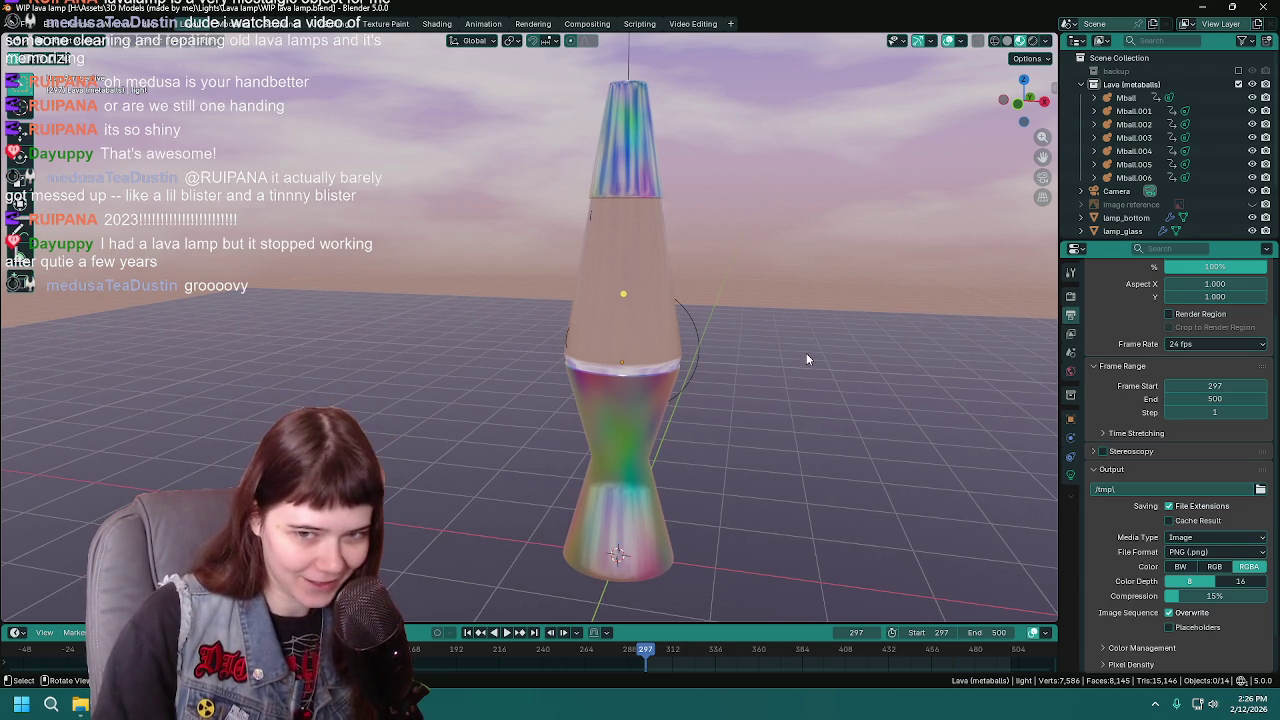
pyautogui.hotkey('ctrl', 's')
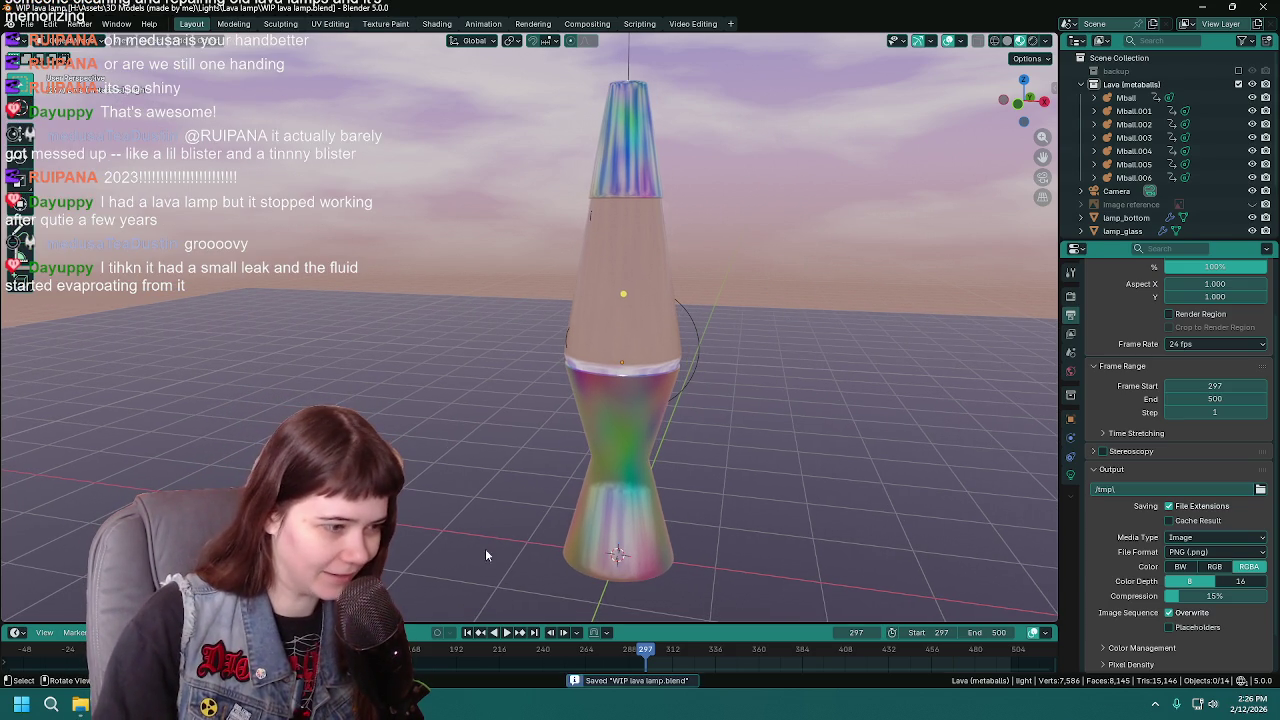
# Step: Go to frame 0 and switch the viewport to Rendered shading
pyautogui.click(112, 650)
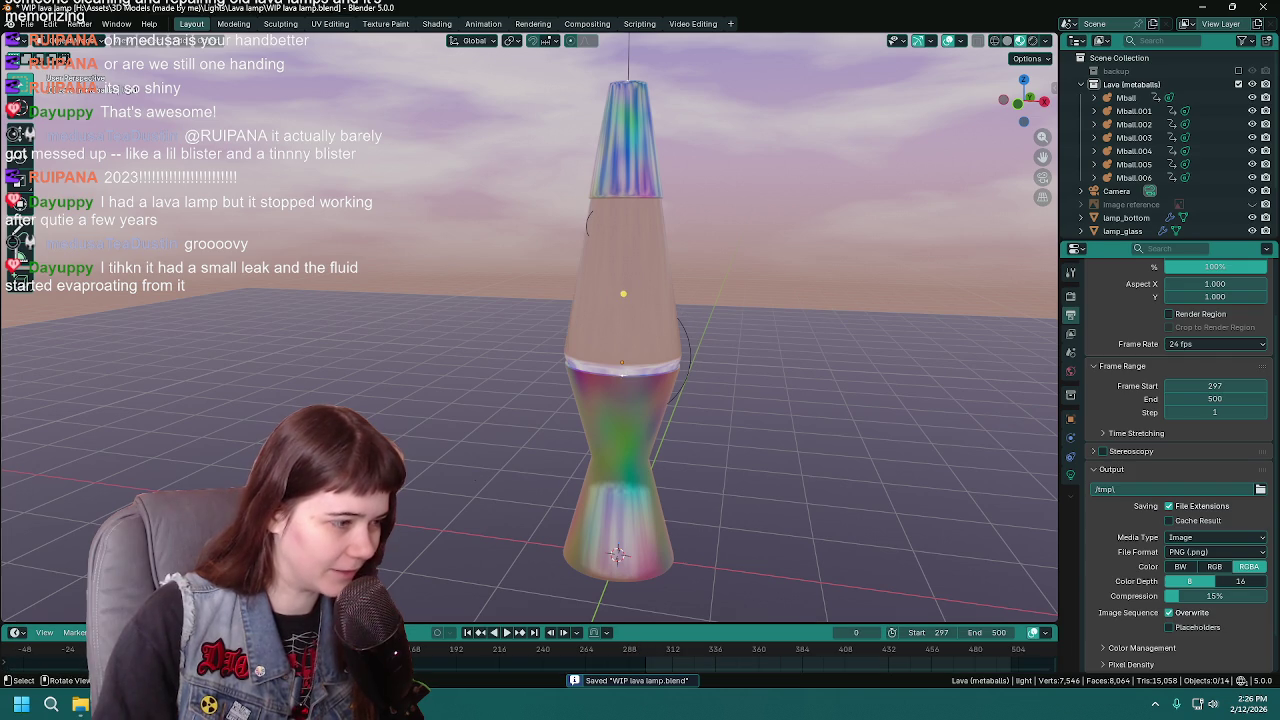
pyautogui.moveTo(727, 370); pyautogui.dragTo(812, 272, button='middle')
pyautogui.press('z')
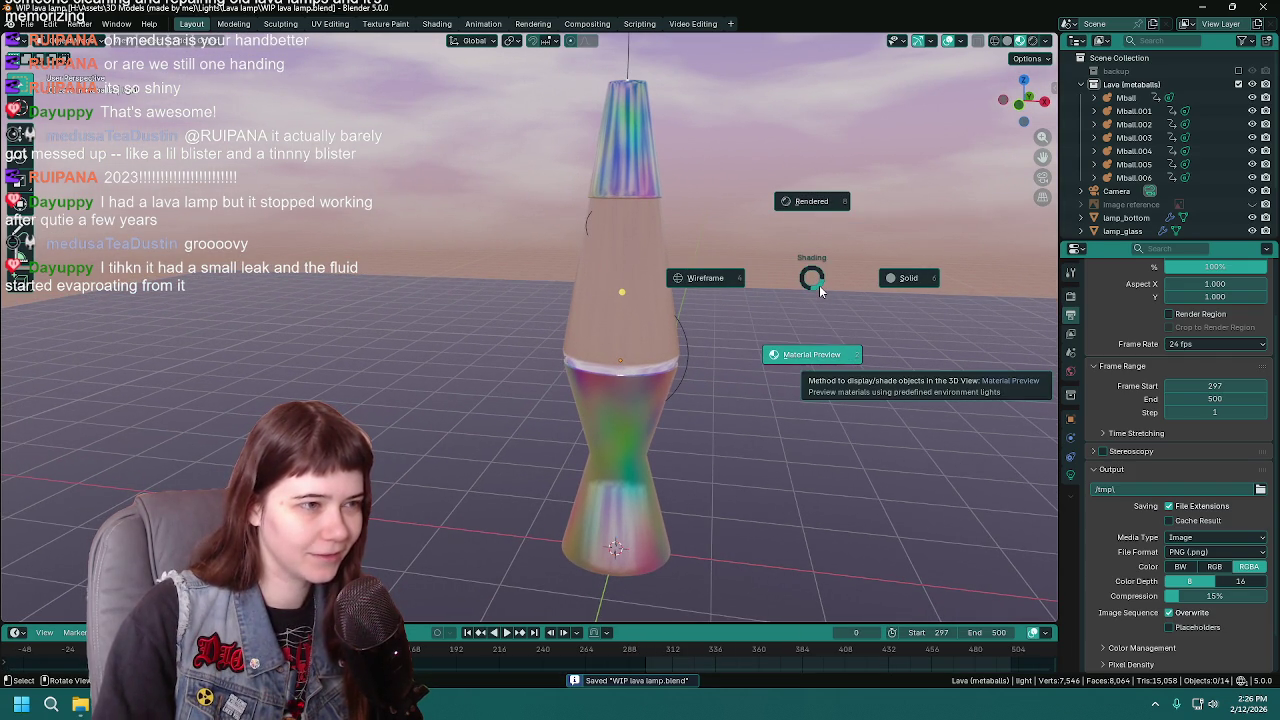
pyautogui.click(813, 202)
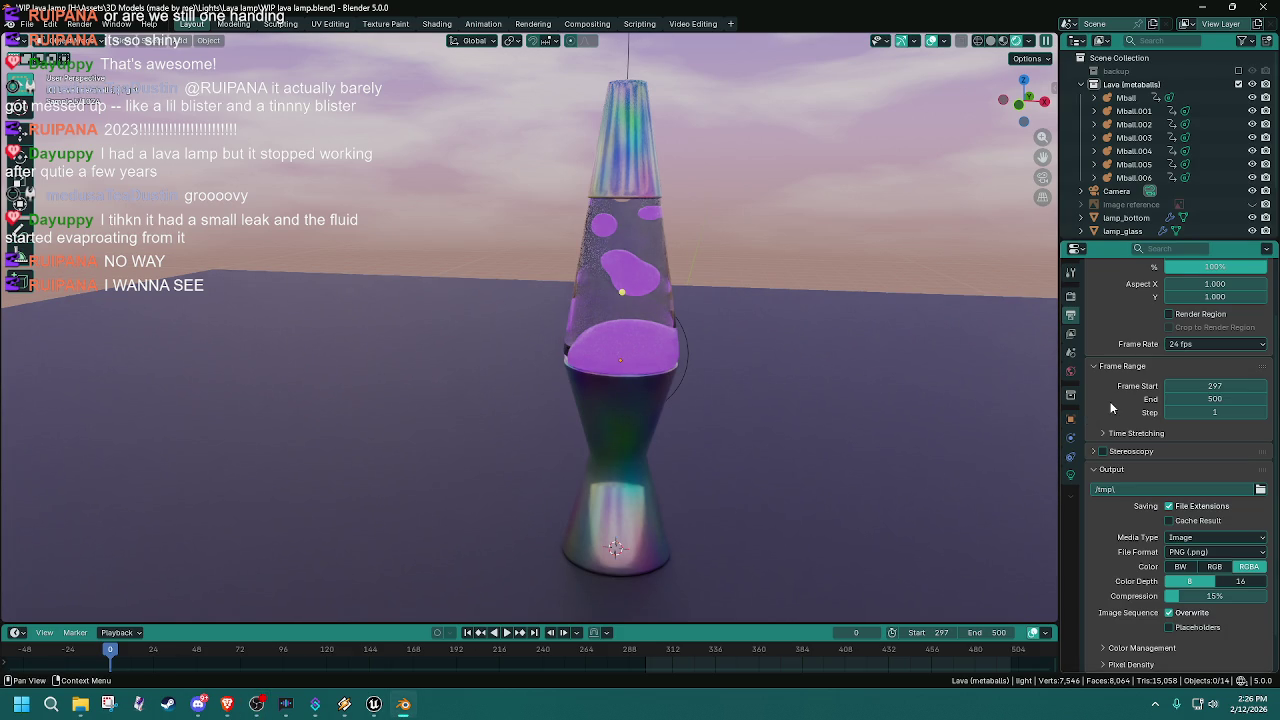
# Step: Set the viewport Max Samples to 512 in Render Properties
pyautogui.scroll(2, 1122, 401)
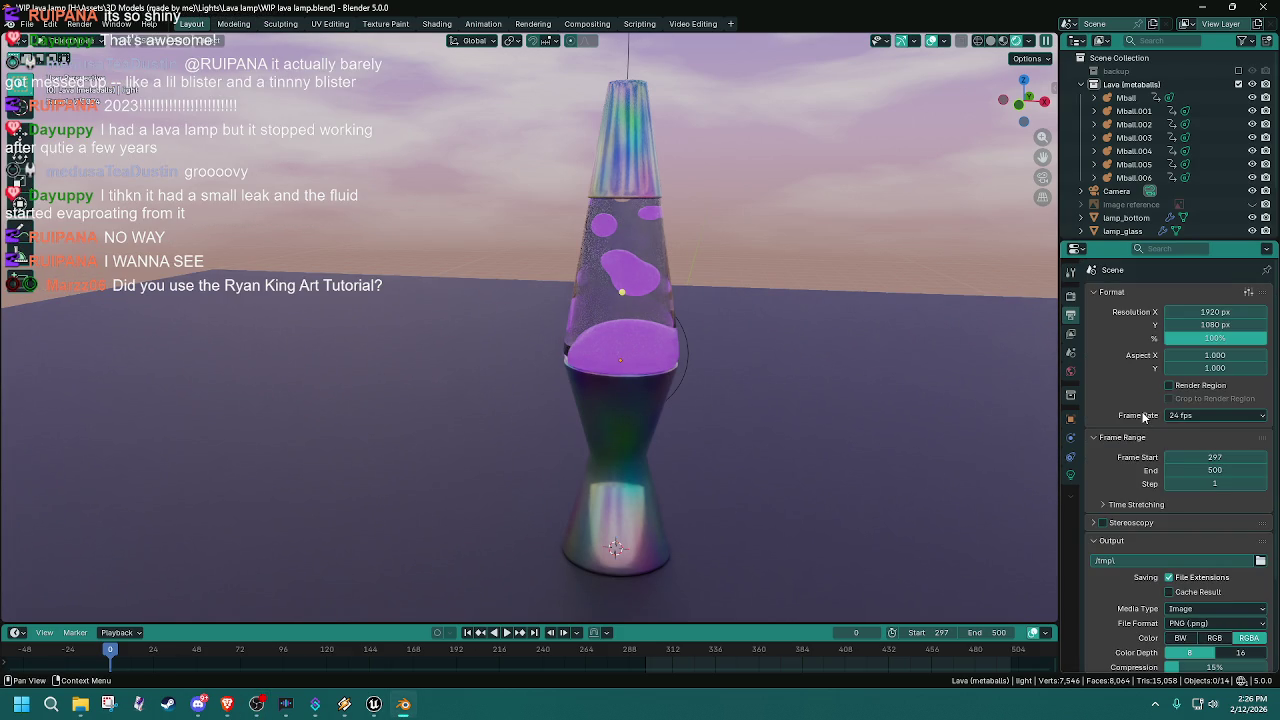
pyautogui.scroll(-3, 1133, 592)
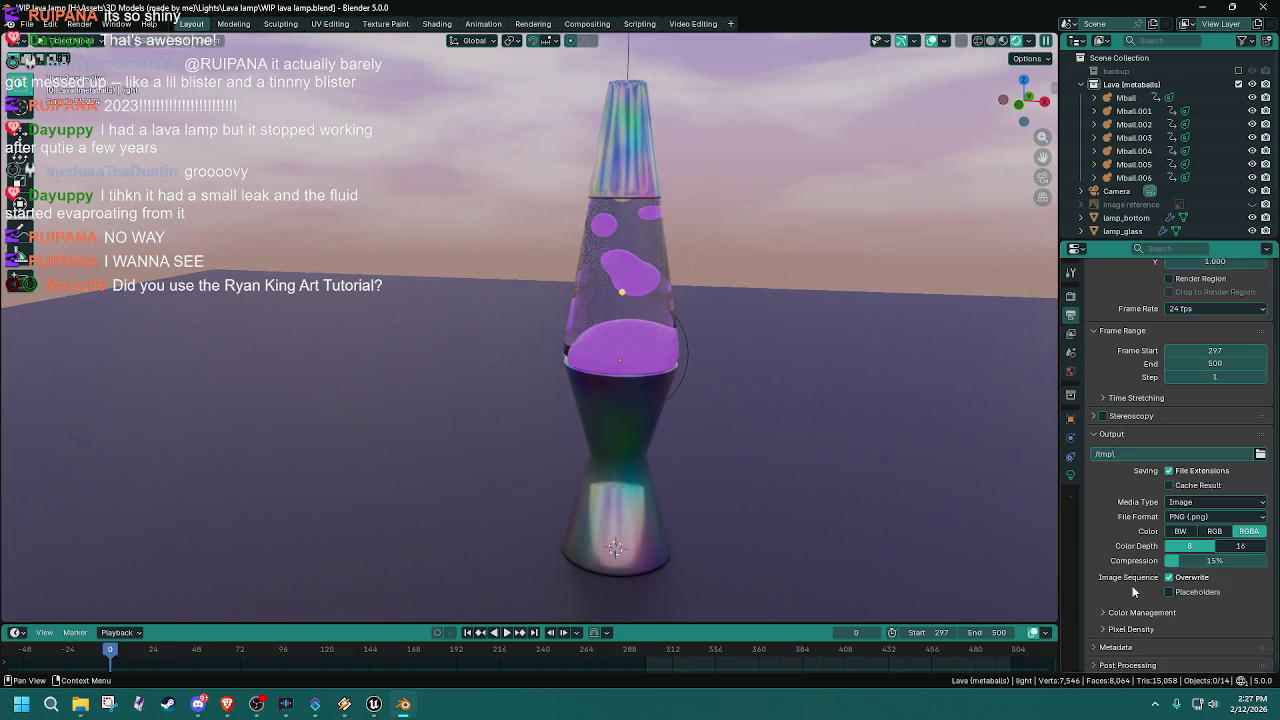
pyautogui.scroll(2, 1128, 512)
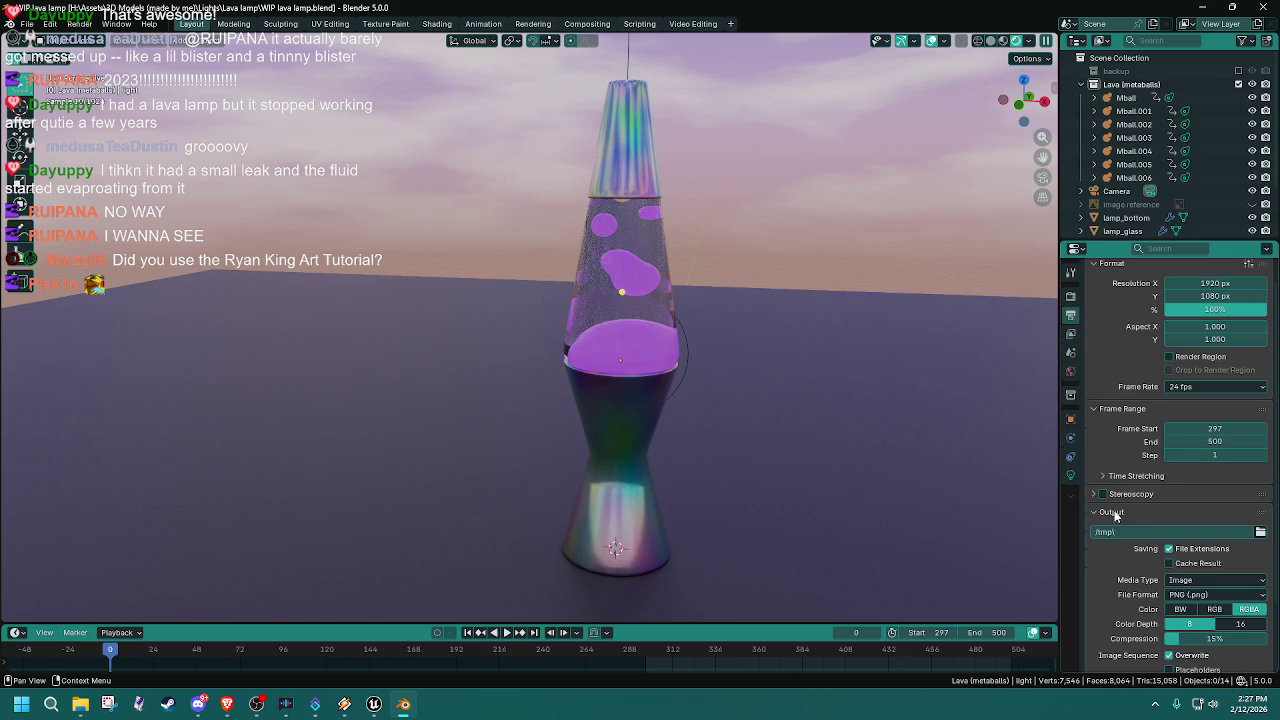
pyautogui.click(1128, 512)
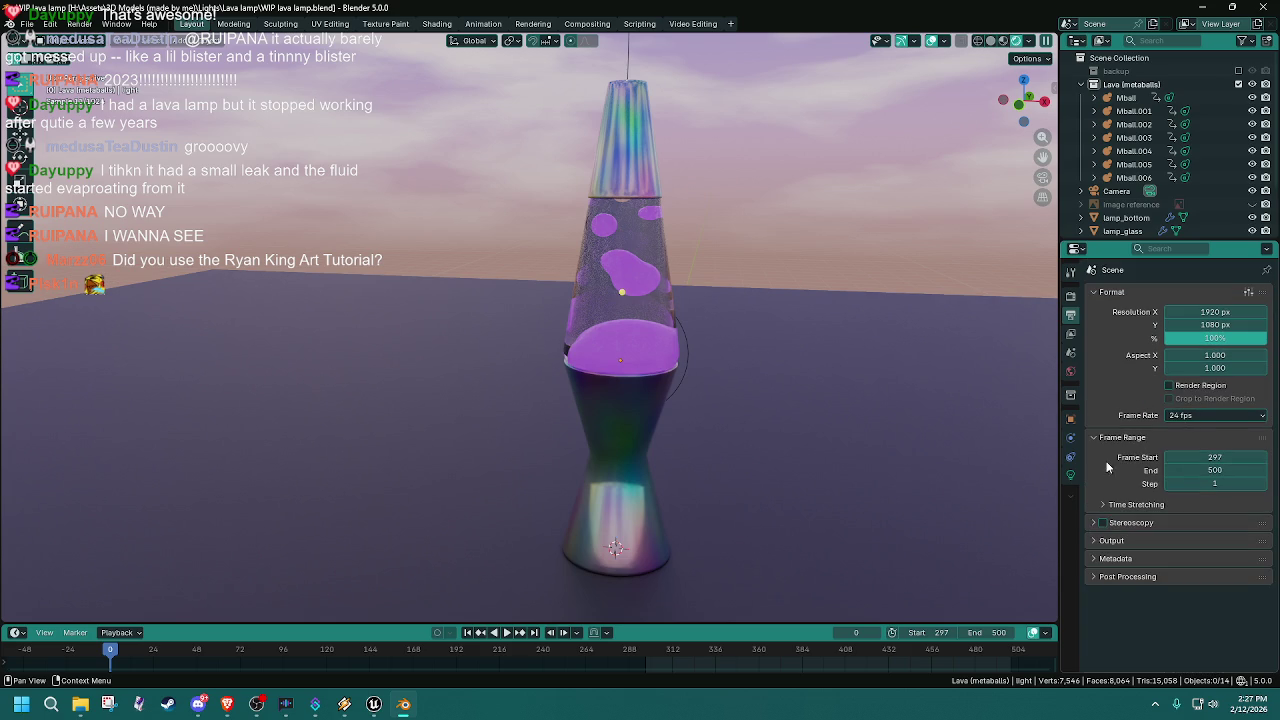
pyautogui.click(1071, 296)
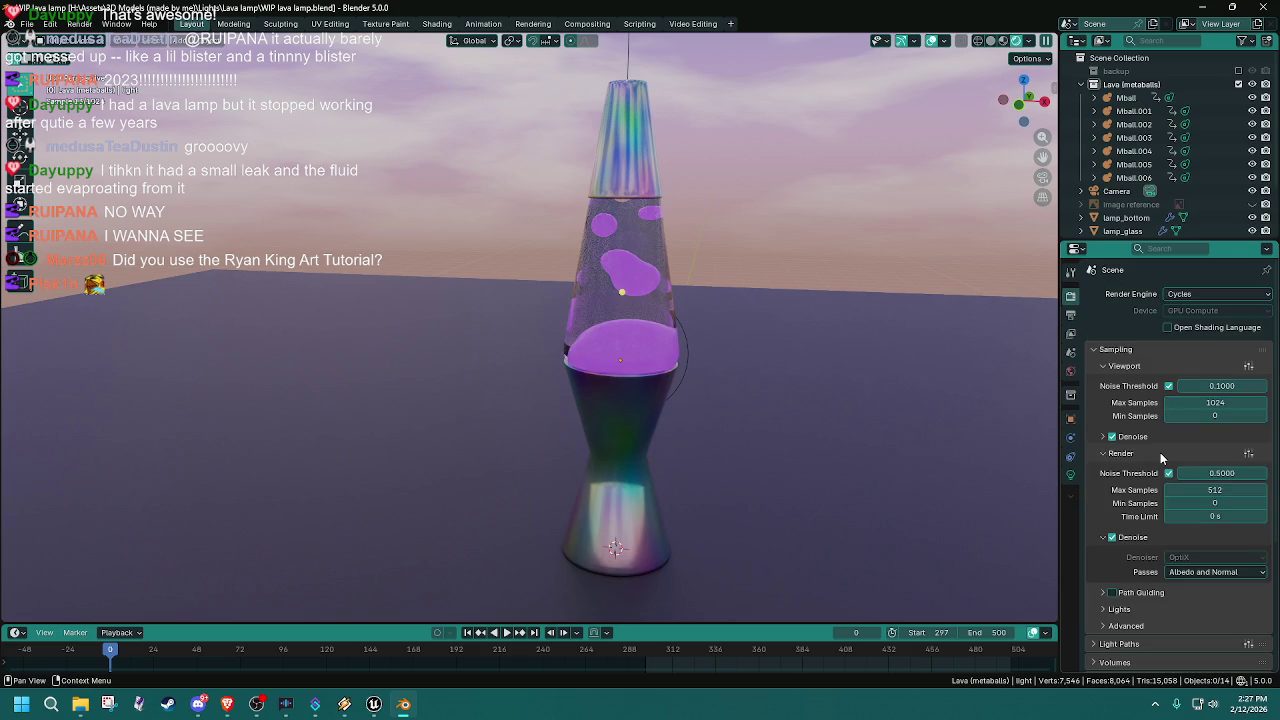
pyautogui.moveTo(1188, 404); pyautogui.dragTo(1198, 400)
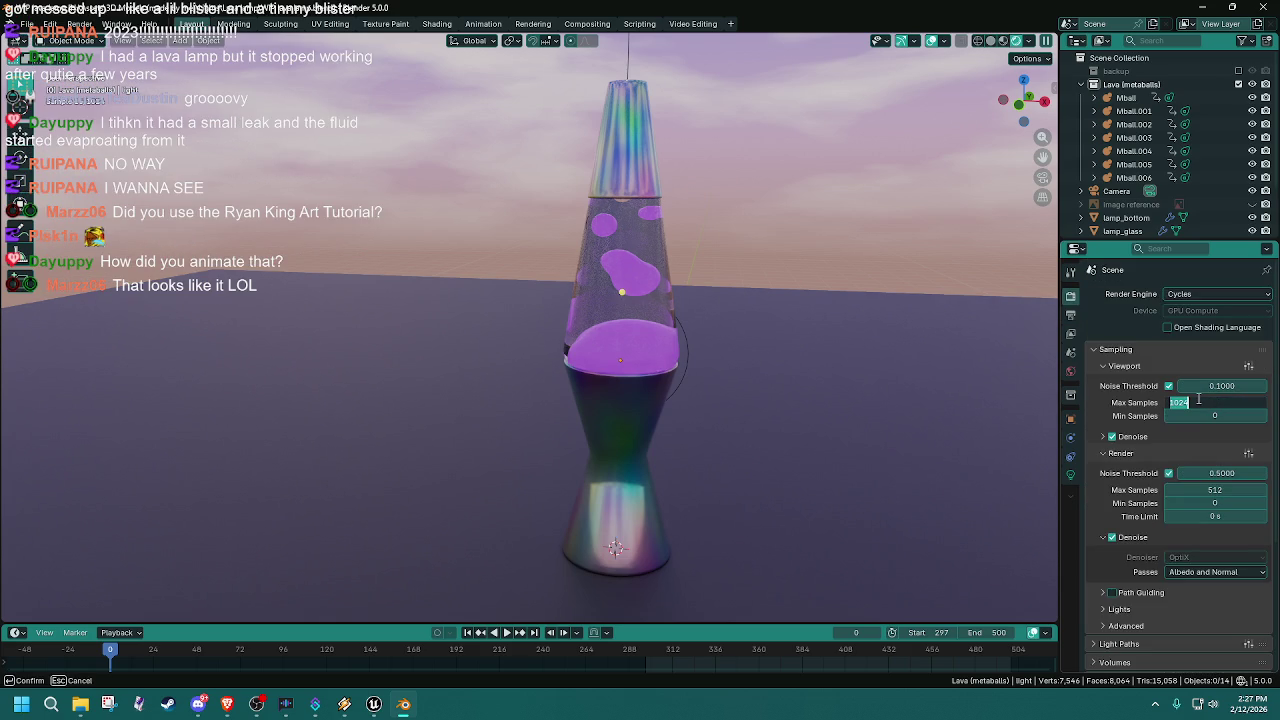
pyautogui.write('512')
pyautogui.press('Return')
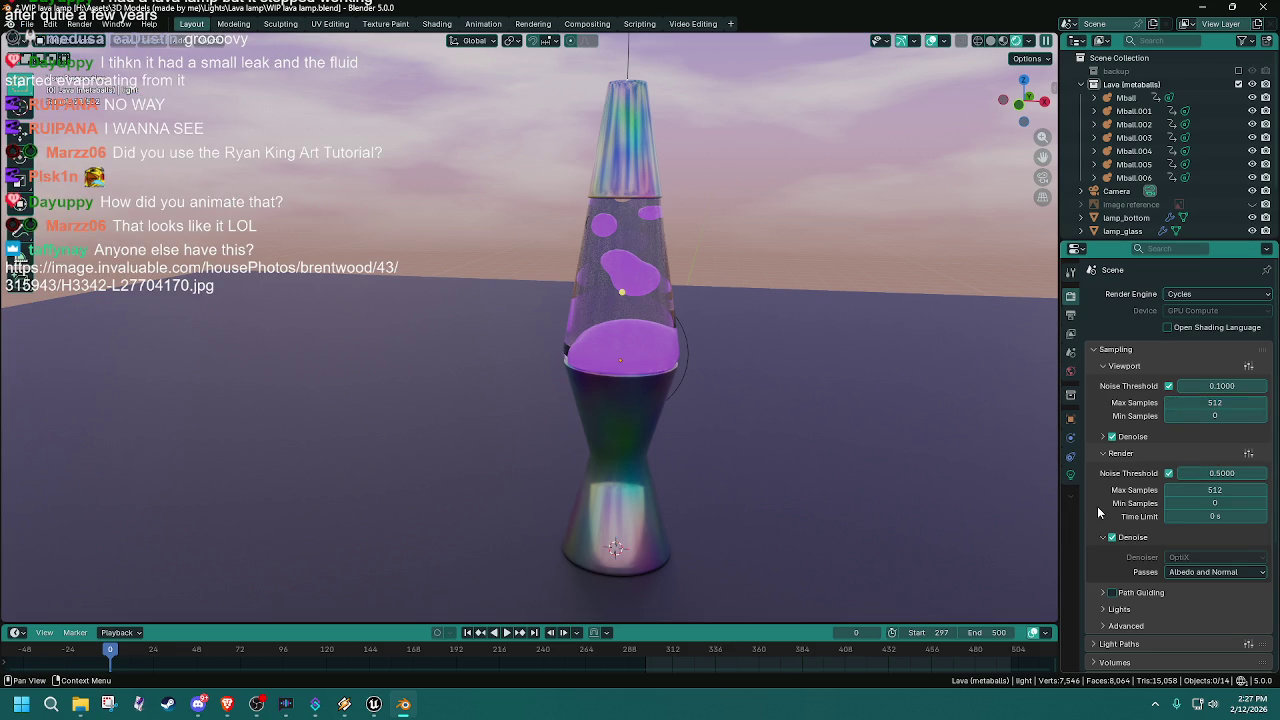
# Step: Check the viewport denoise options and render engine list, then save the lava lamp file
pyautogui.click(1104, 436)
pyautogui.click(1184, 294)
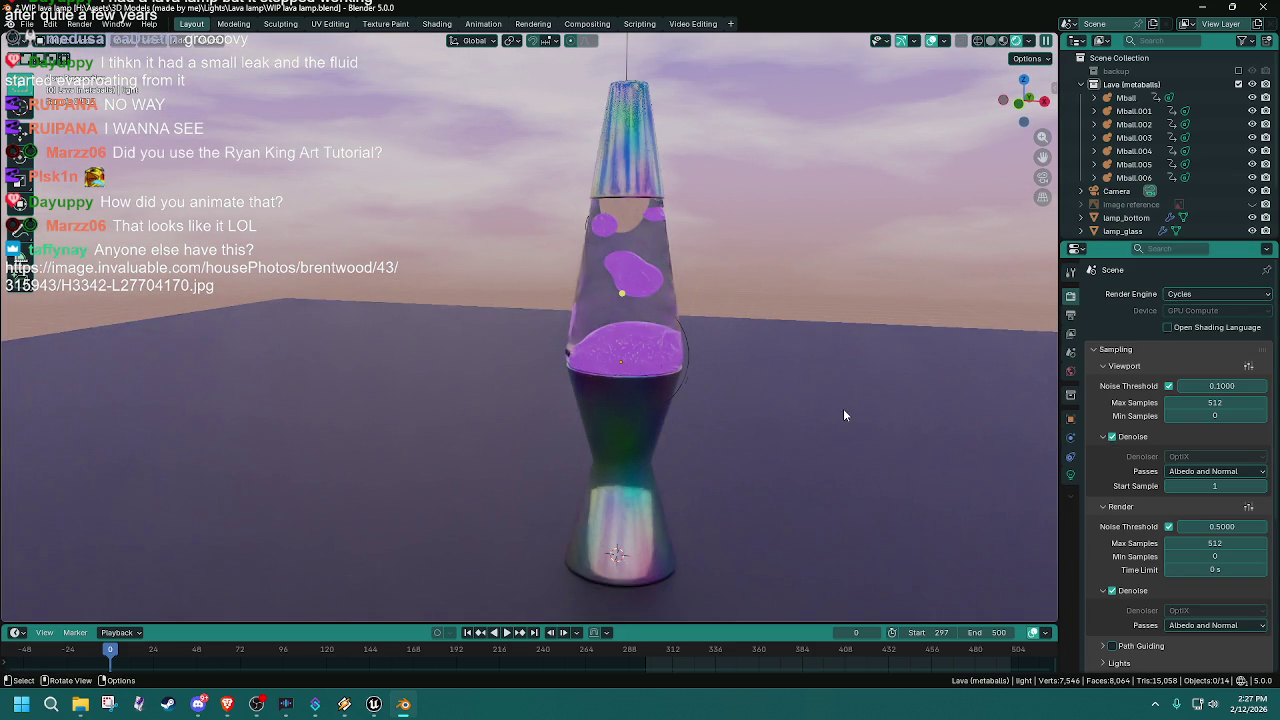
pyautogui.hotkey('ctrl', 's')
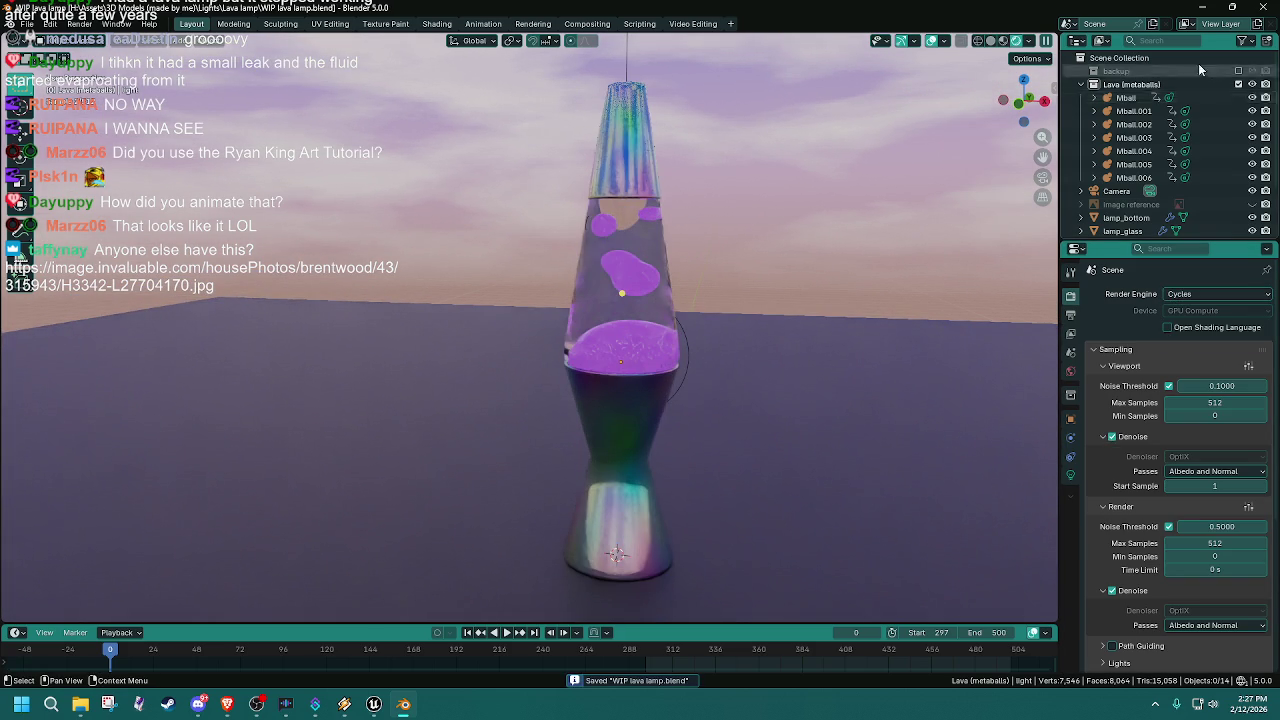
# Step: Inspect the Mball metaballs in the enlarged outliner, deselect everything, and save the file
pyautogui.click(1141, 123)
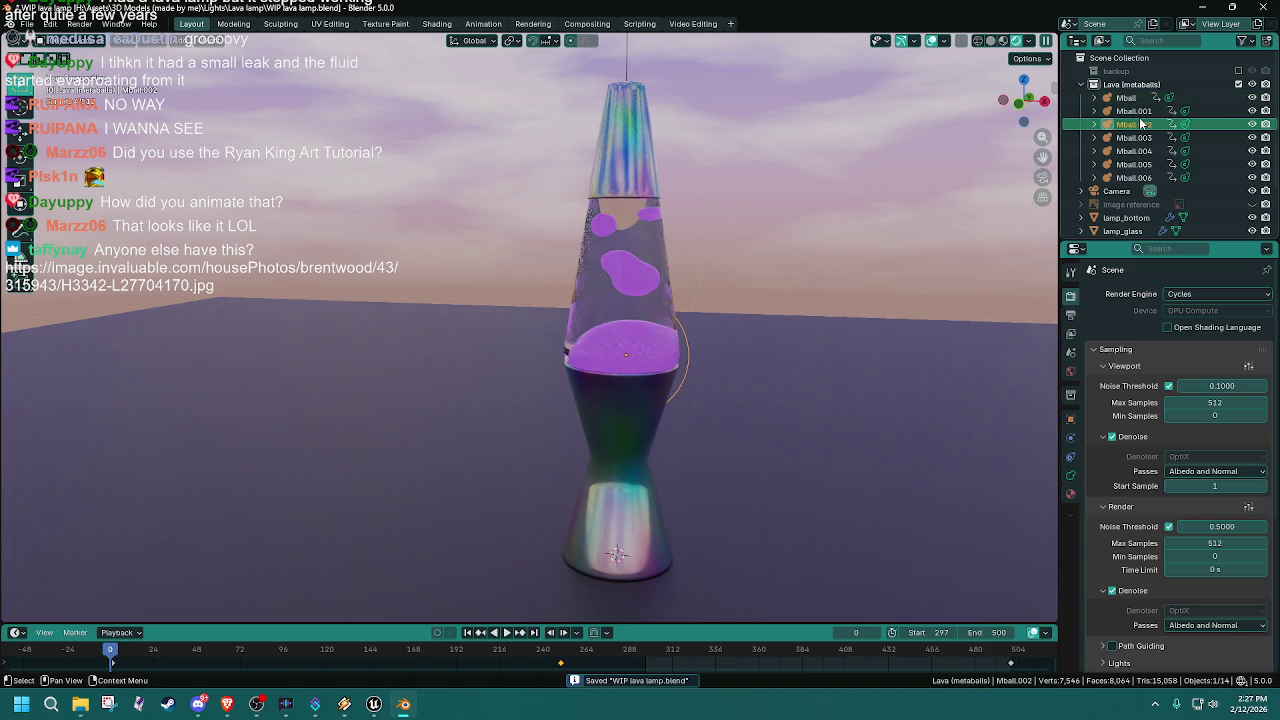
pyautogui.click(1136, 177)
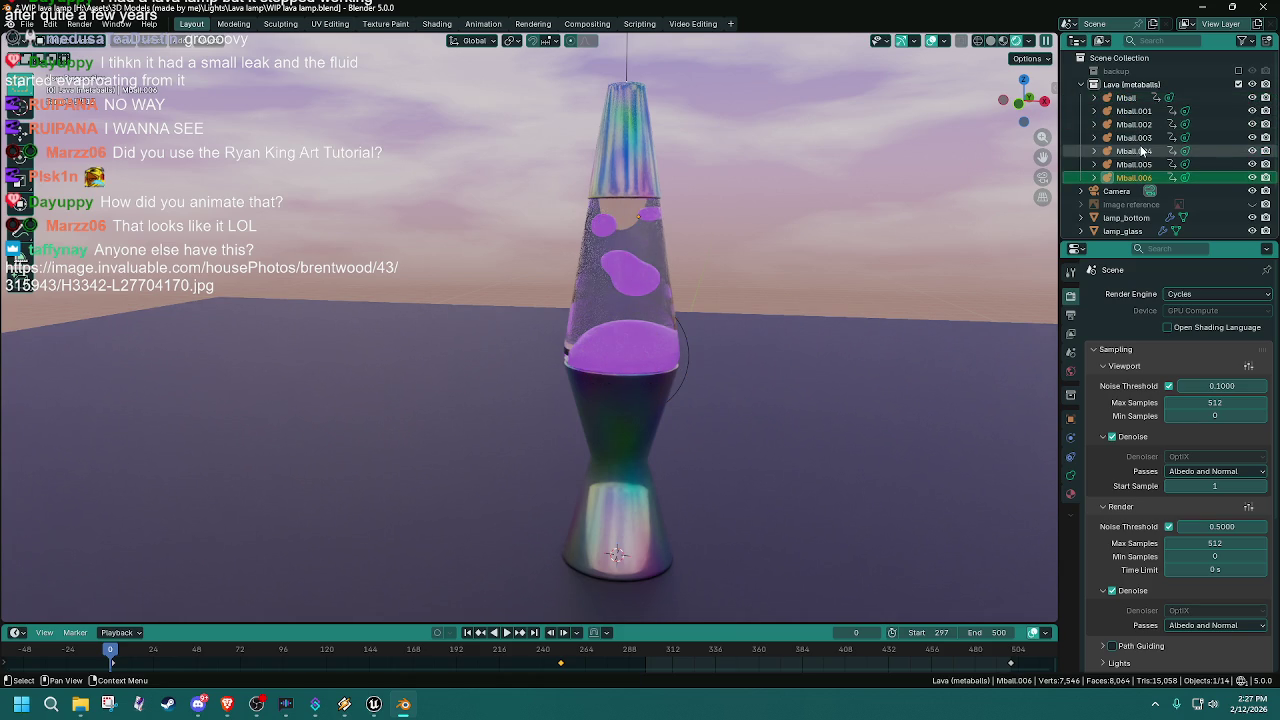
pyautogui.click(1127, 97)
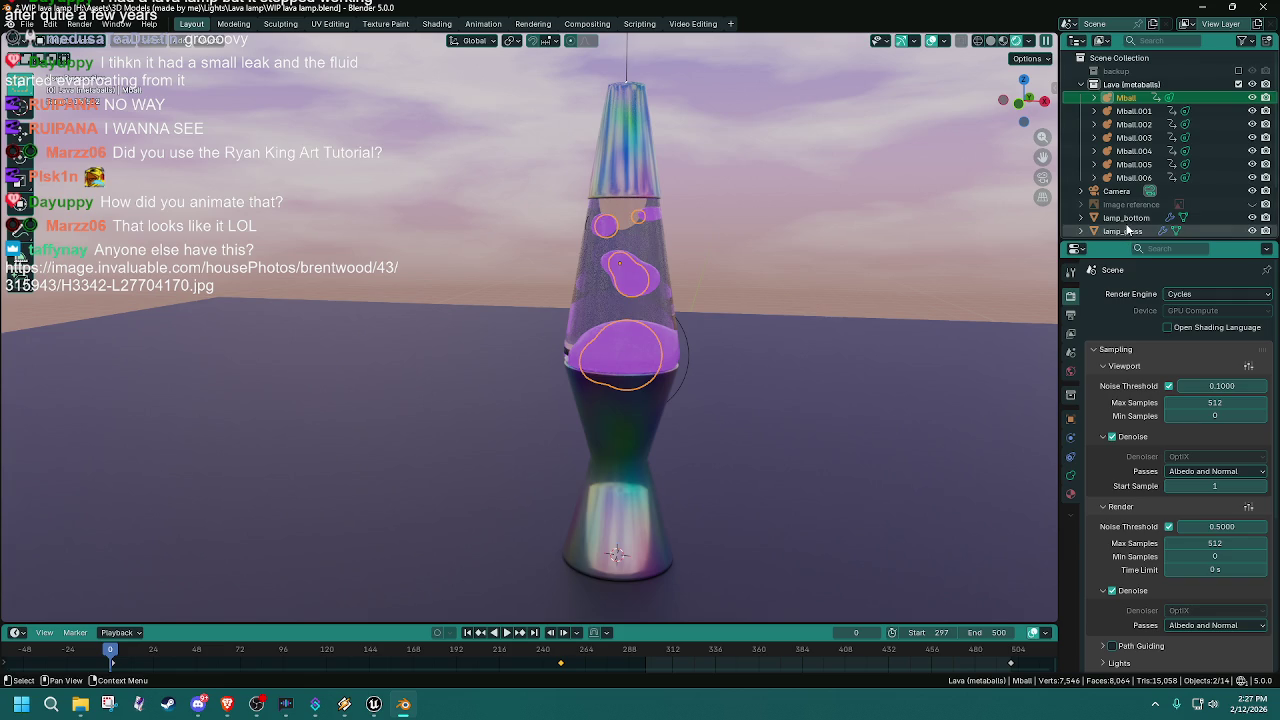
pyautogui.moveTo(1135, 242); pyautogui.dragTo(1133, 331)
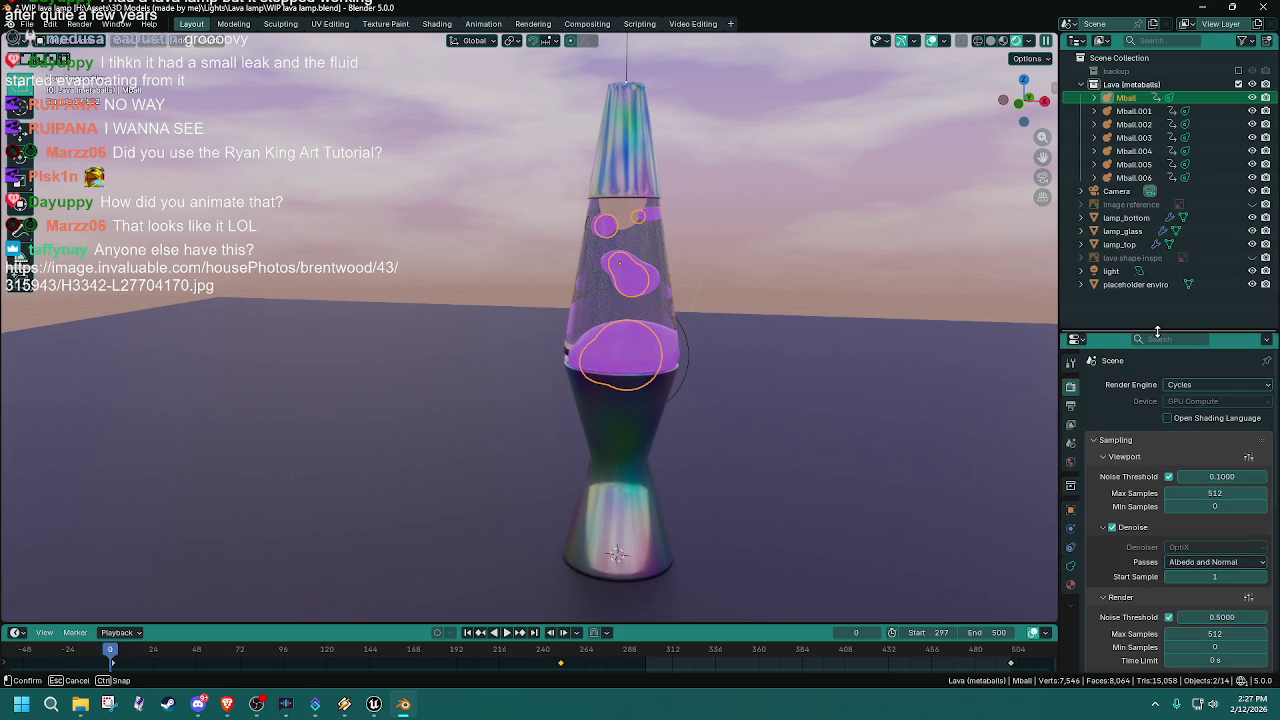
pyautogui.click(1133, 315)
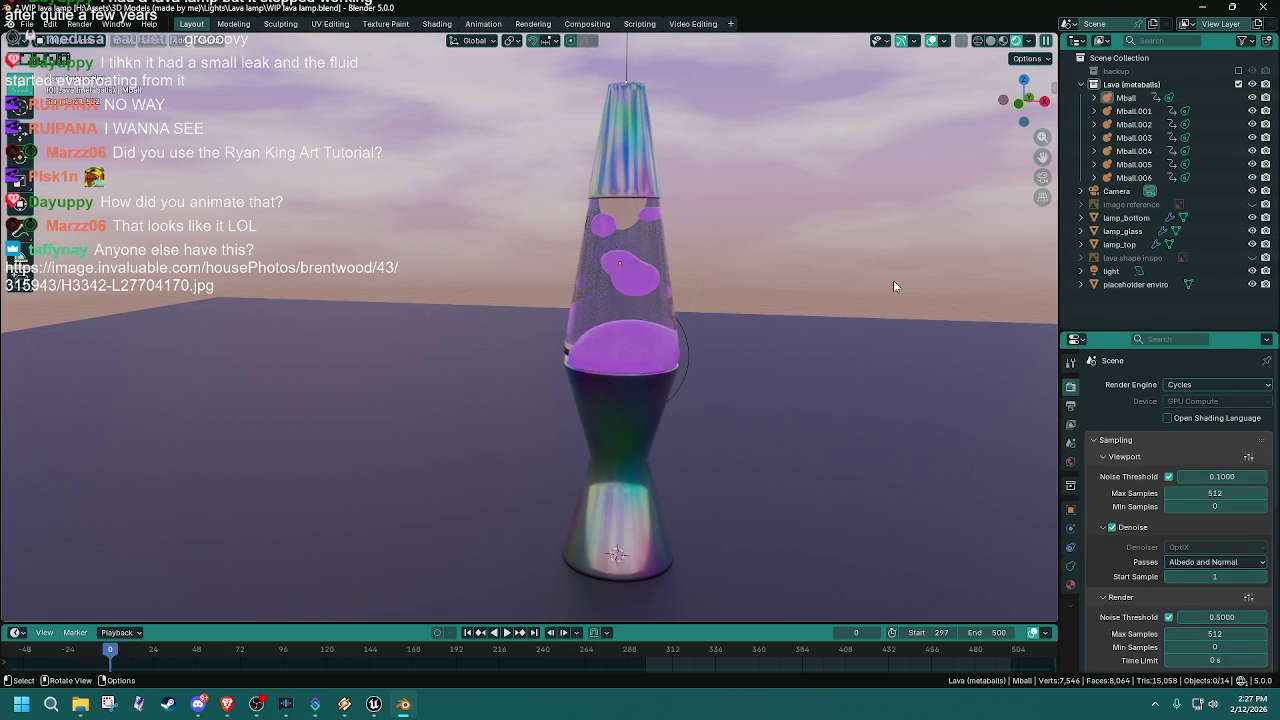
pyautogui.hotkey('ctrl', 's')
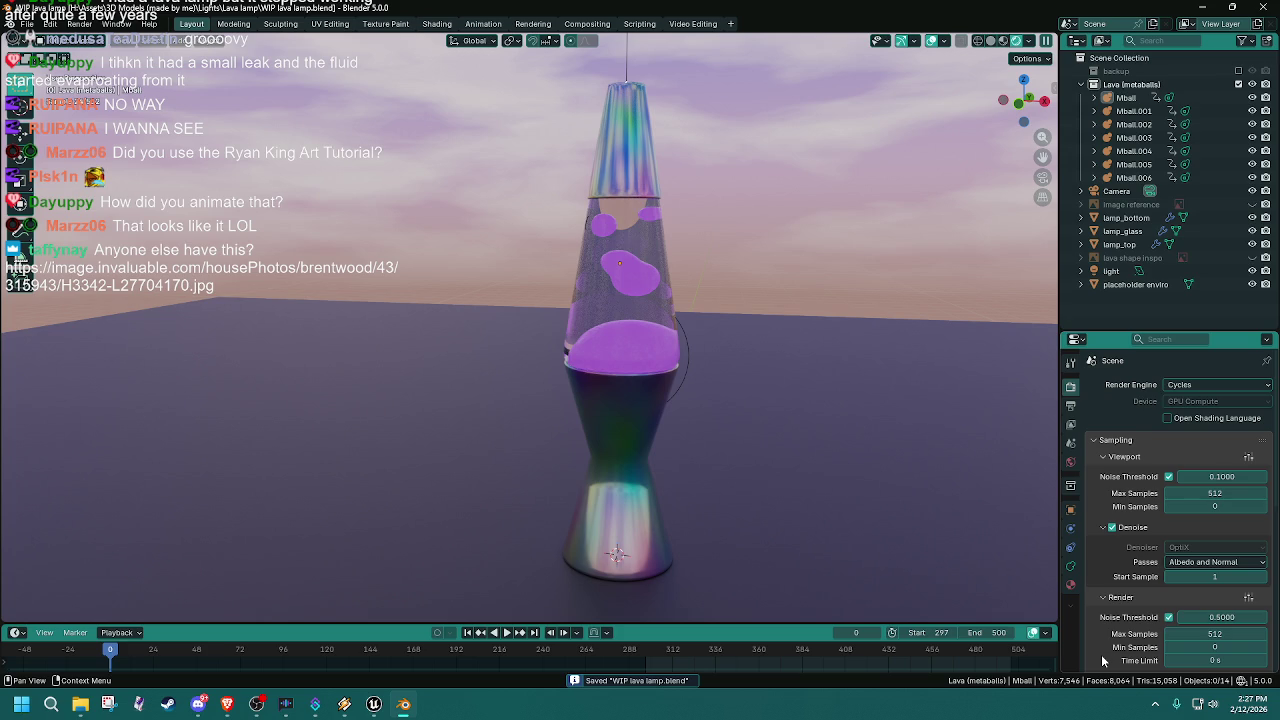
# Step: Set the animation start frame to 0, rewind to frame 0, save, and open a rendered frame
pyautogui.press('space')
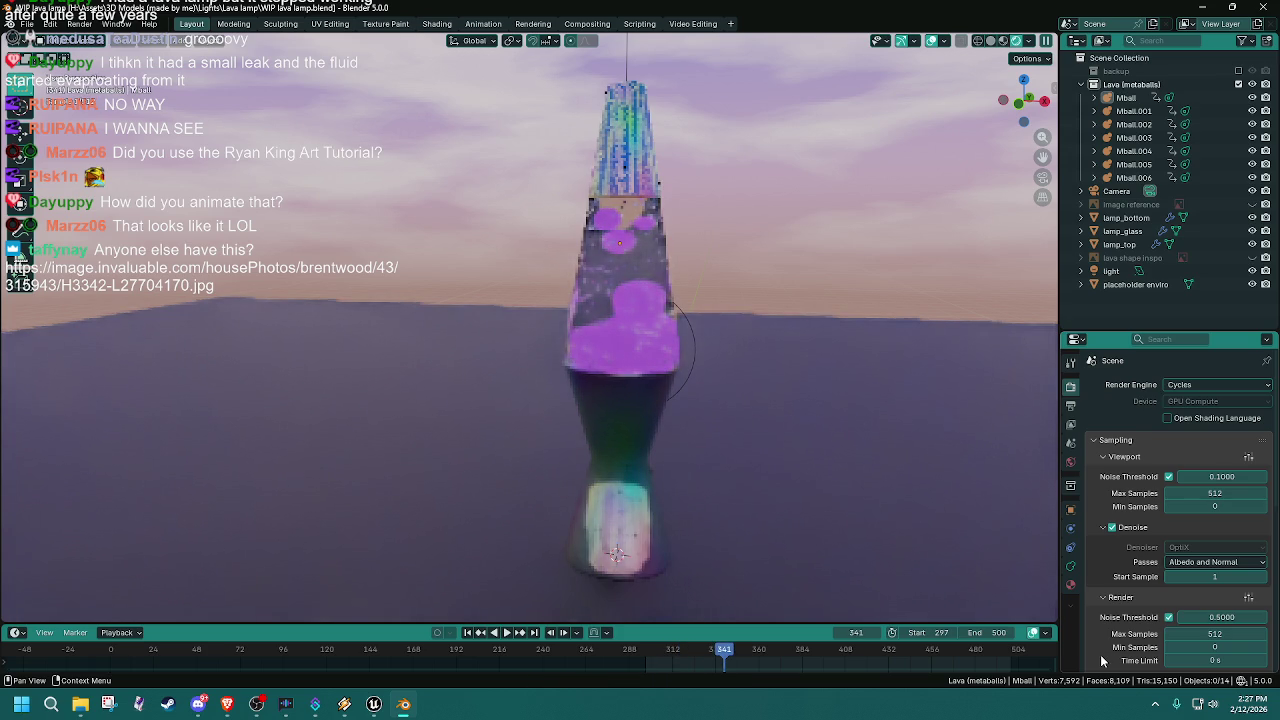
pyautogui.moveTo(672, 650); pyautogui.dragTo(643, 649)
pyautogui.click(930, 632)
pyautogui.press('Escape')
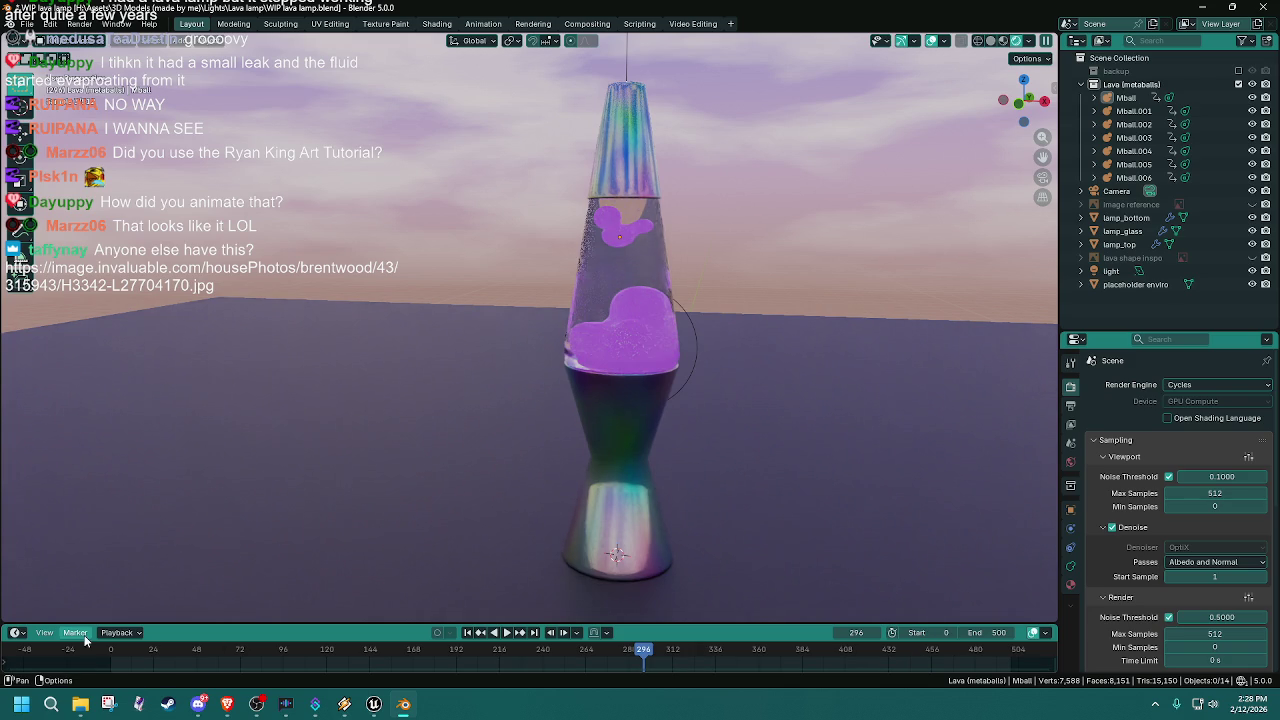
pyautogui.hotkey('shift', 'Left')
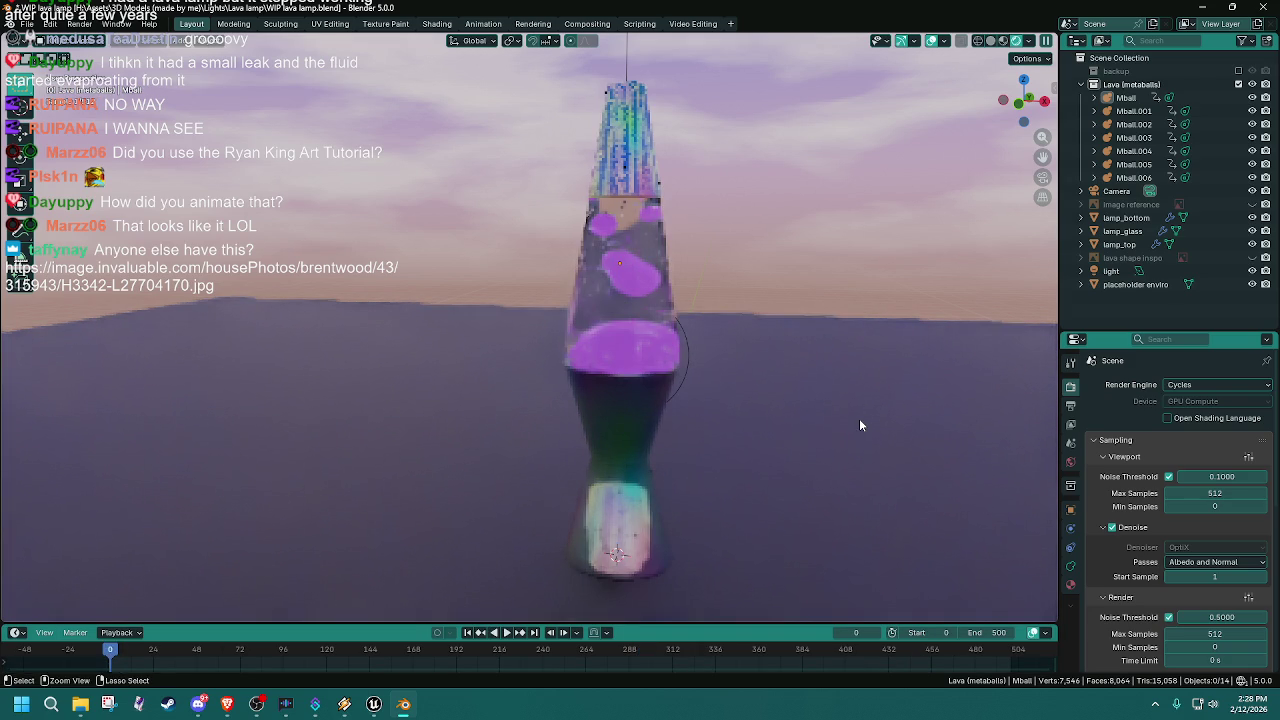
pyautogui.hotkey('ctrl', 's')
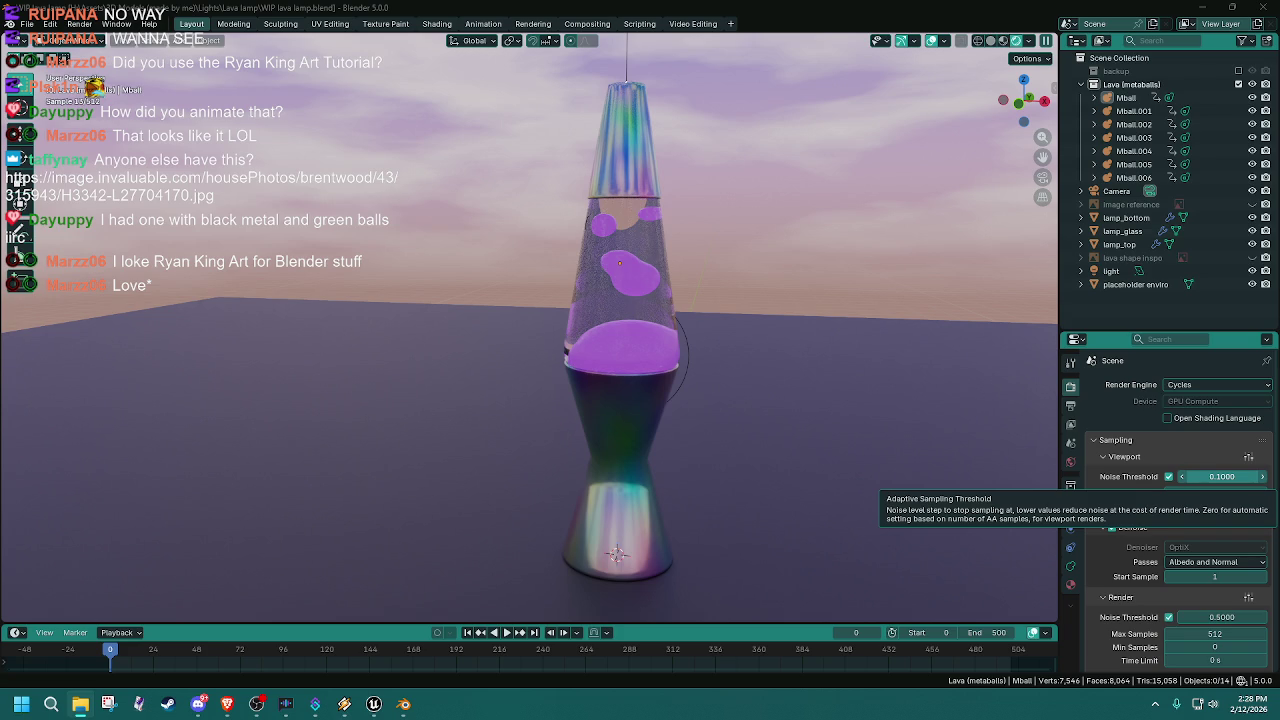
pyautogui.press('F12')
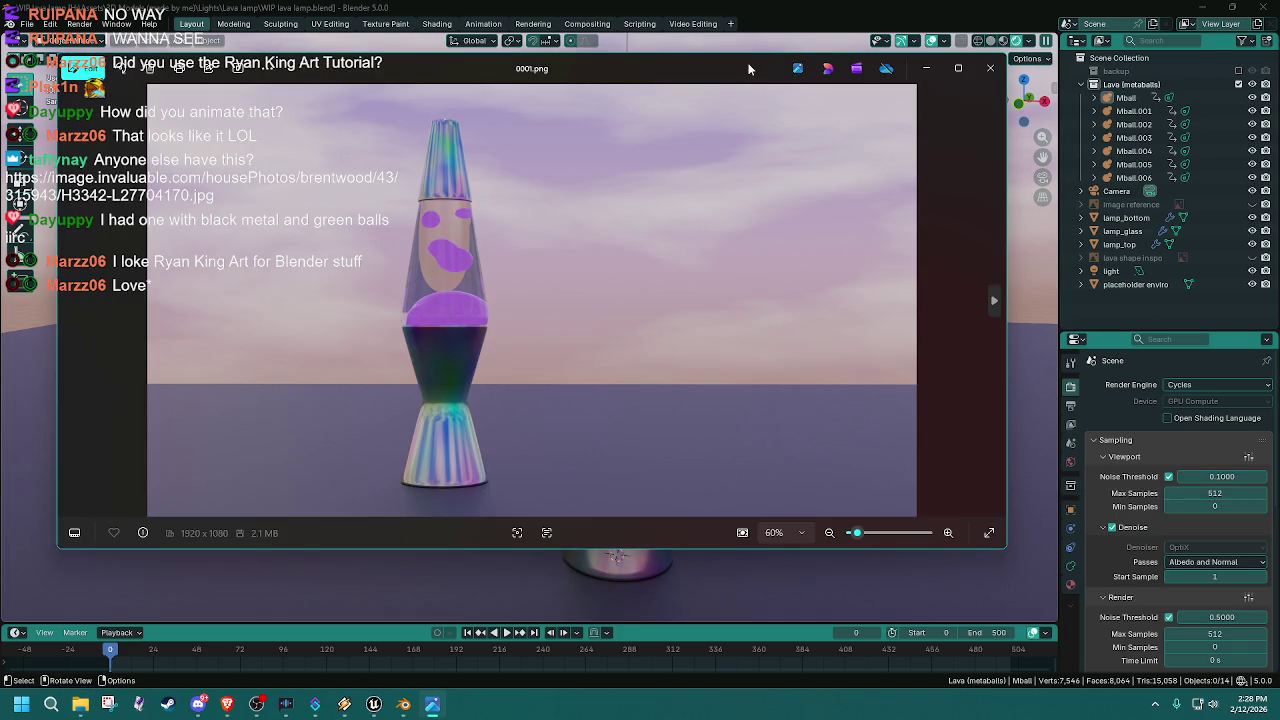
# Step: Page through the rendered frames to 0010.png, close Photos, and minimize Blender and the browser
pyautogui.press('Right')
pyautogui.press('Right')
pyautogui.press('Right')
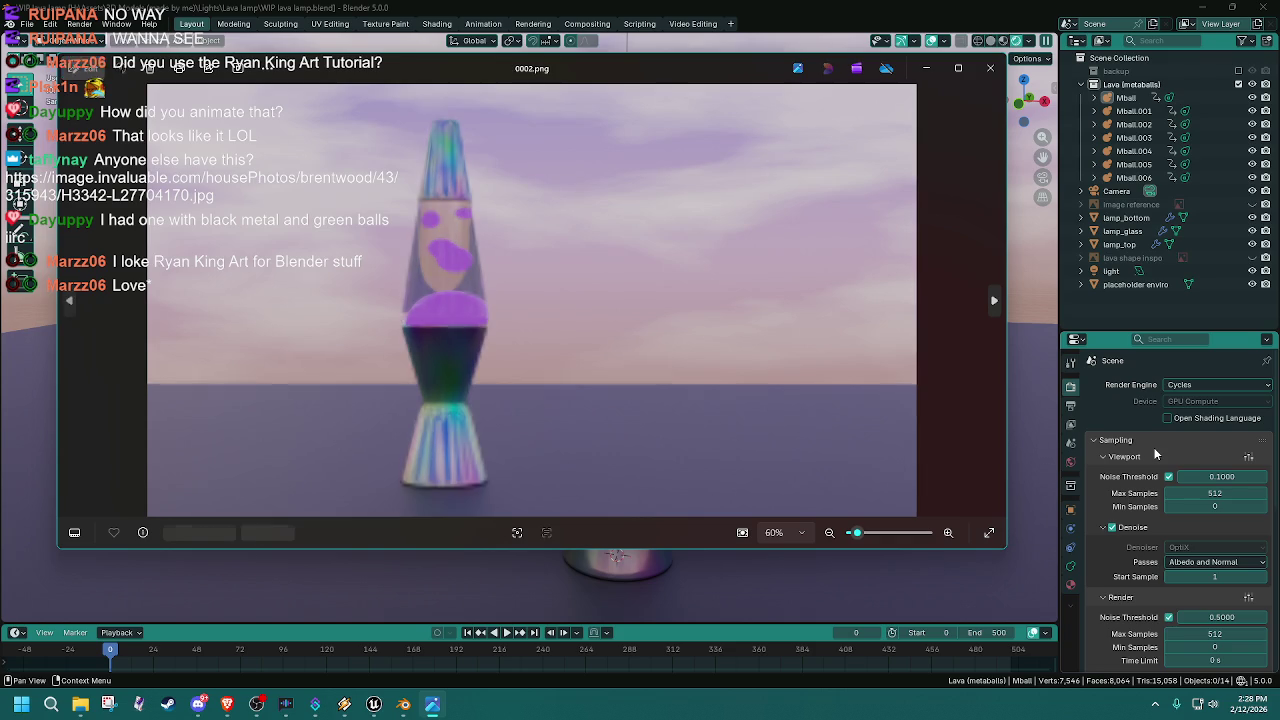
pyautogui.press('Right')
pyautogui.press('Right')
pyautogui.press('Right')
pyautogui.press('Right')
pyautogui.press('Right')
pyautogui.click(989, 68)
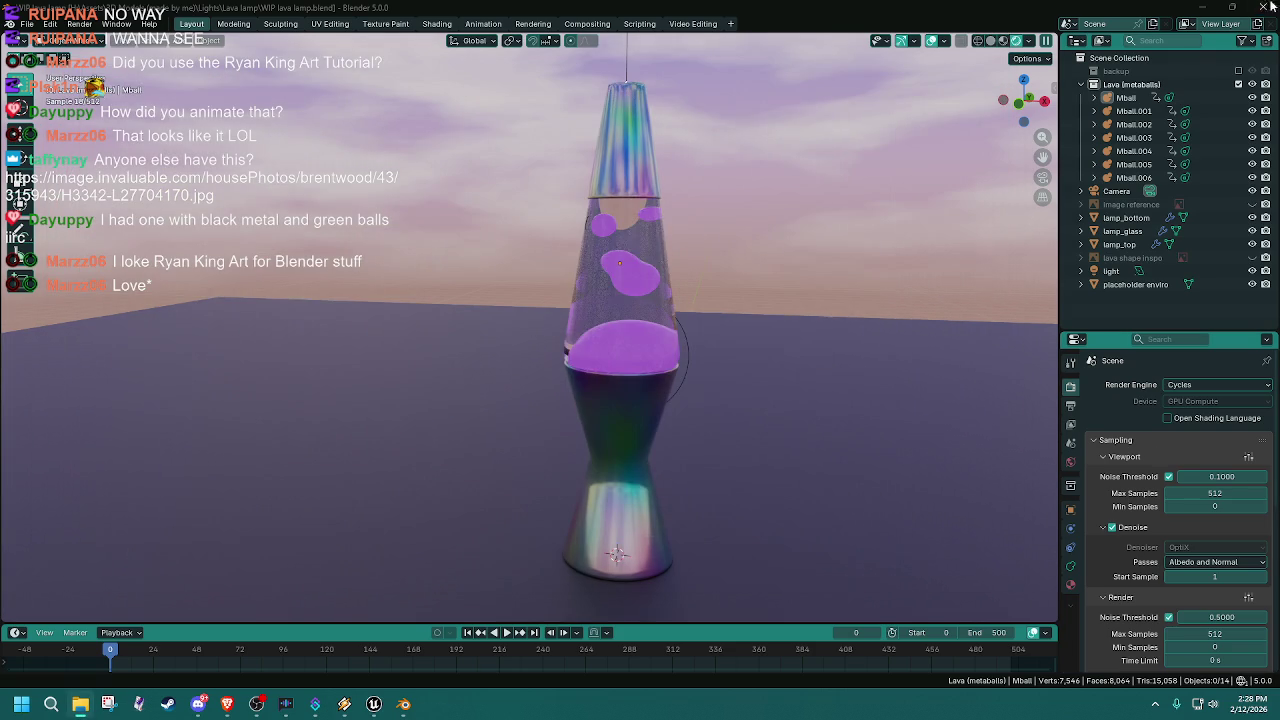
pyautogui.click(1201, 8)
pyautogui.click(1201, 8)
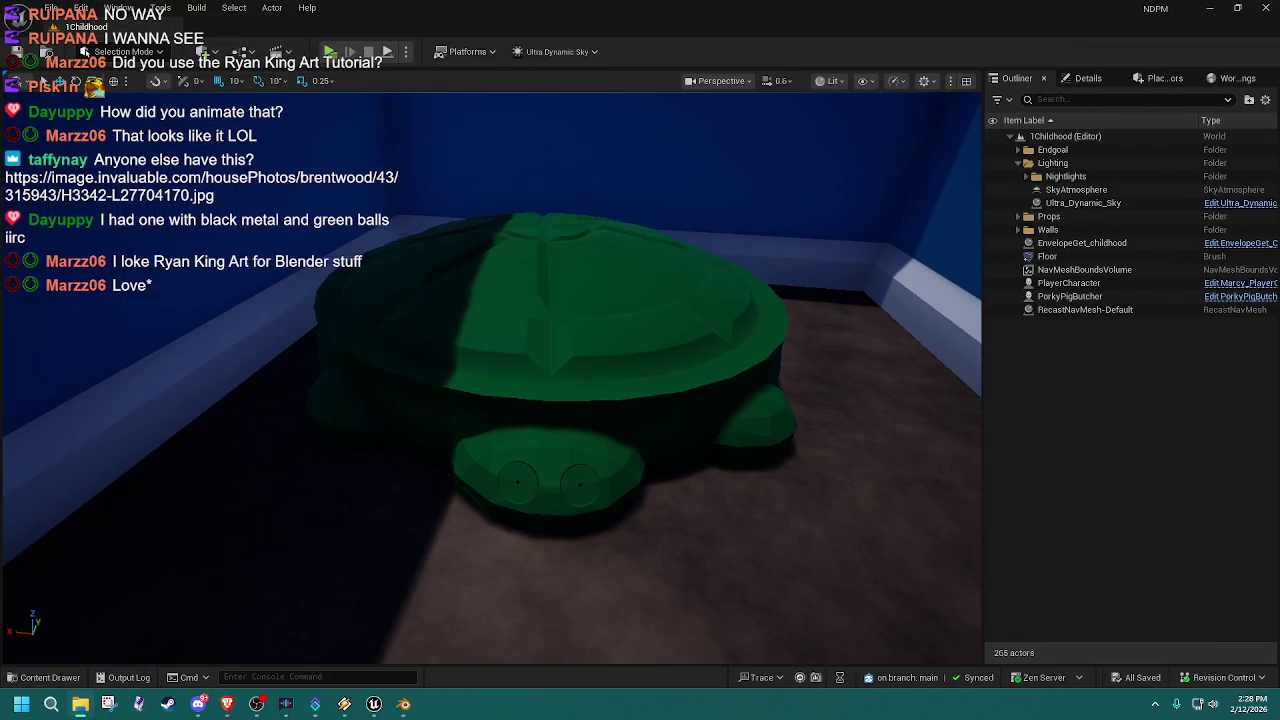
# Step: Minimize the Unreal Editor window to uncover the desktop
pyautogui.click(1201, 8)
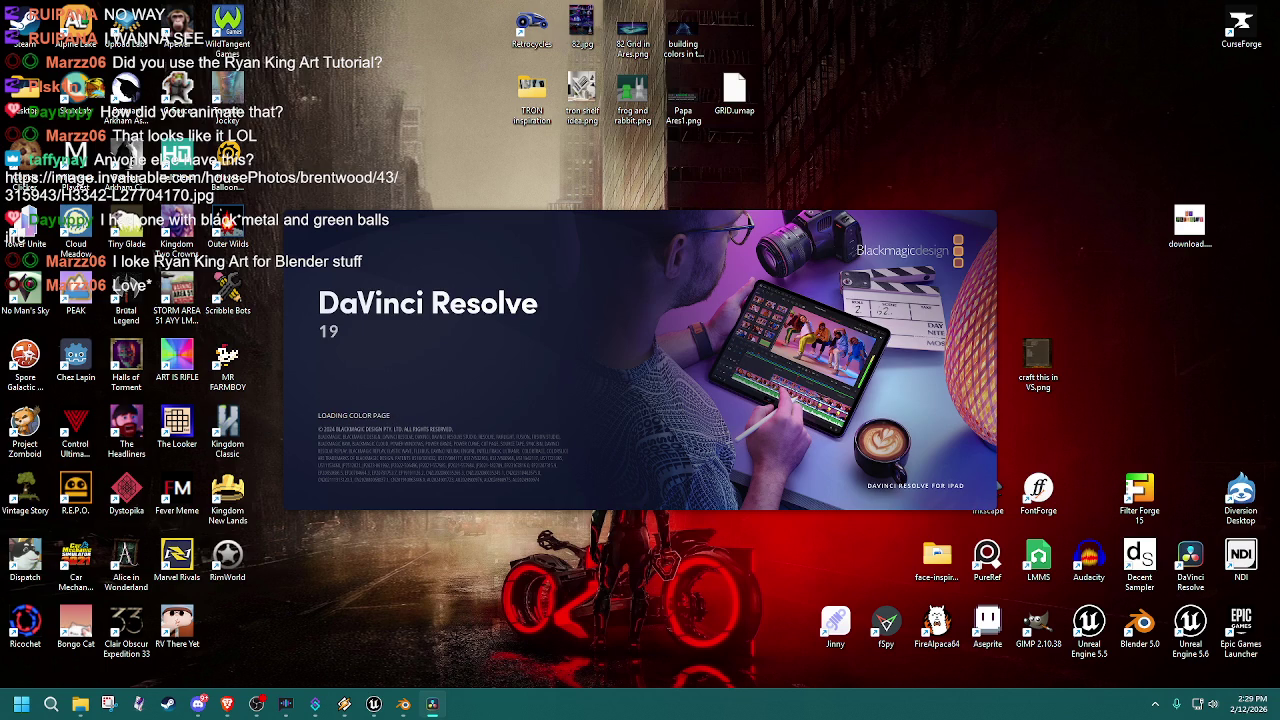
# Step: Open Untitled Project from the Project Manager and dismiss the update notice
pyautogui.hotkey('alt', 'Tab')
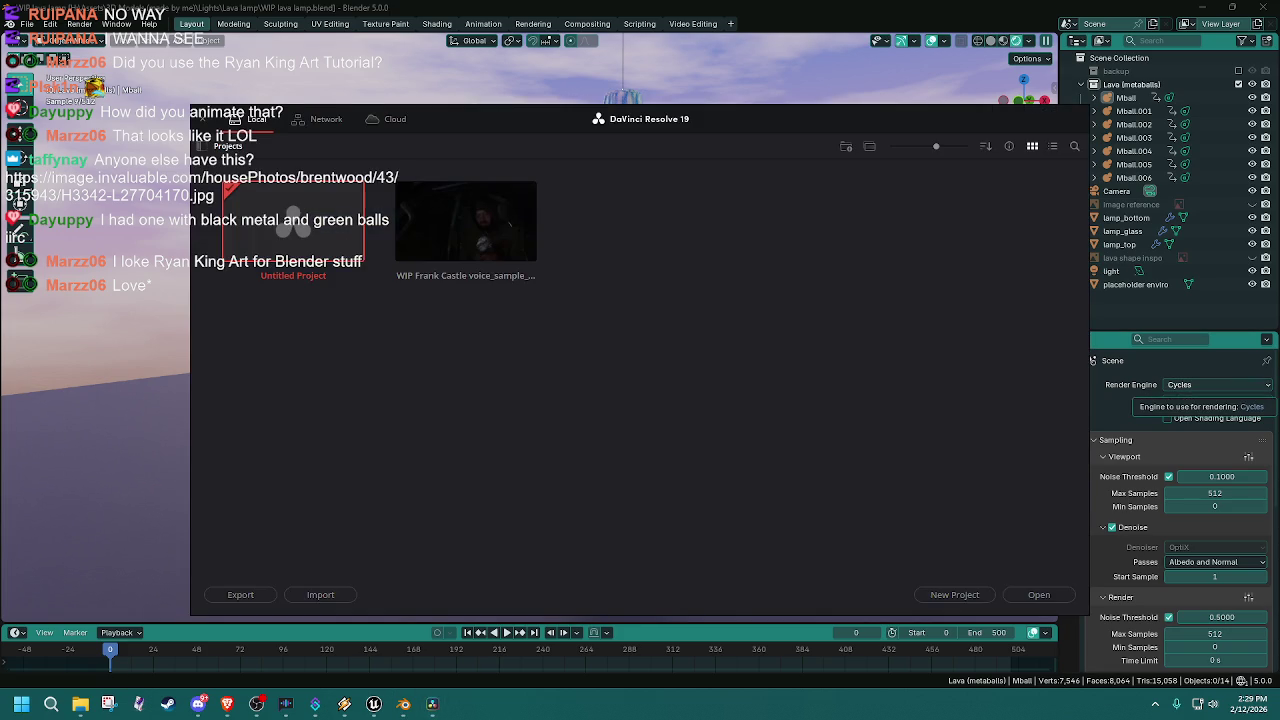
pyautogui.doubleClick(303, 243)
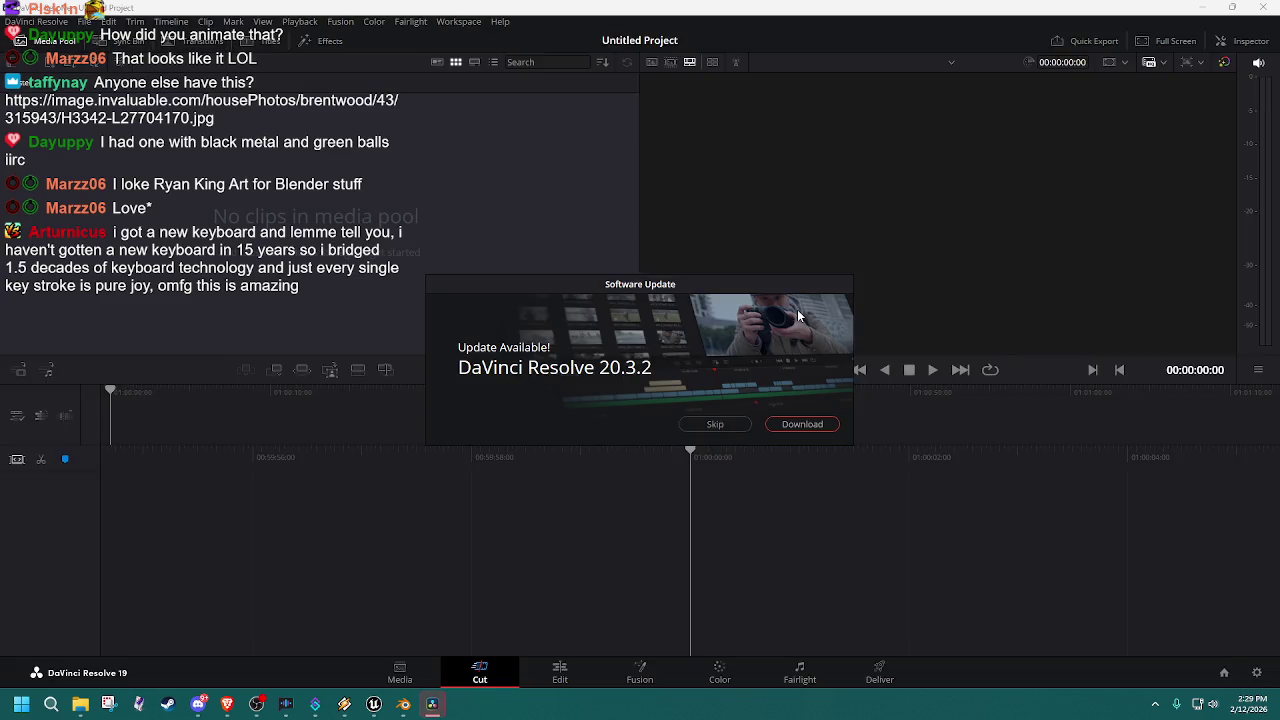
pyautogui.click(806, 424)
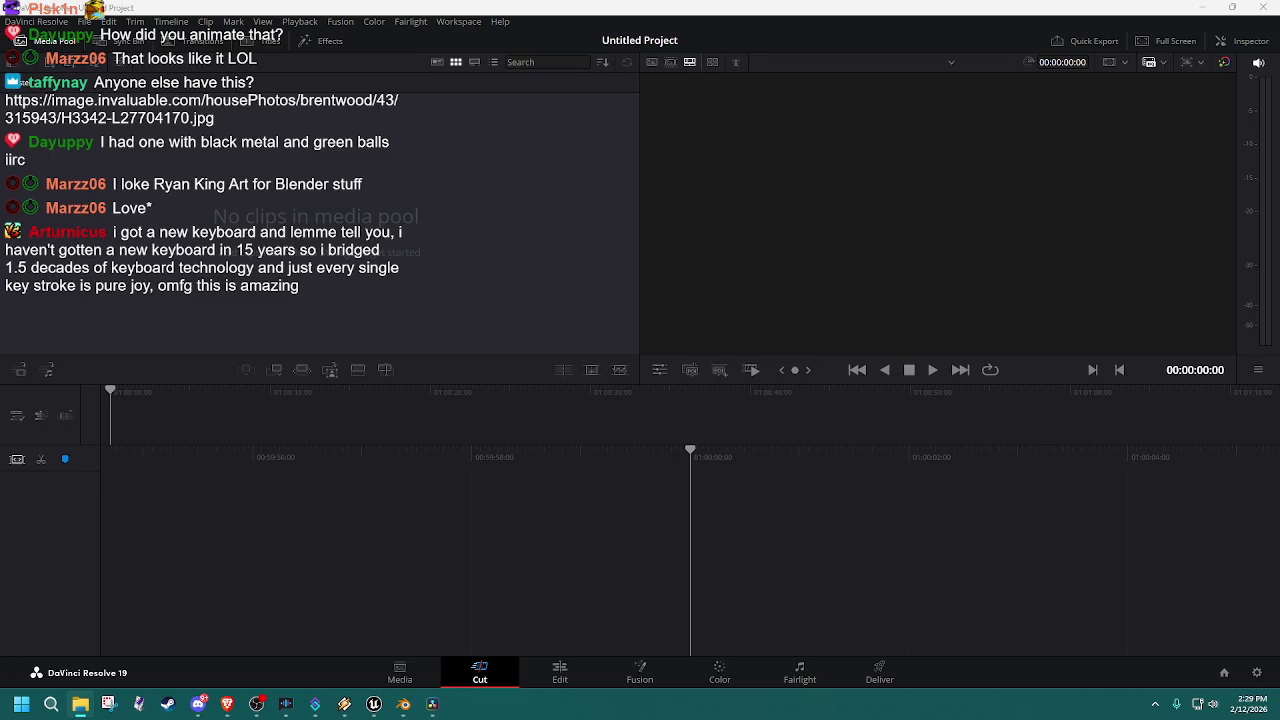
# Step: Drop the 296 lava lamp PNG frames onto the timeline, then return Explorer to the Lava lamp folder
pyautogui.moveTo(551, 507); pyautogui.dragTo(342, 516)
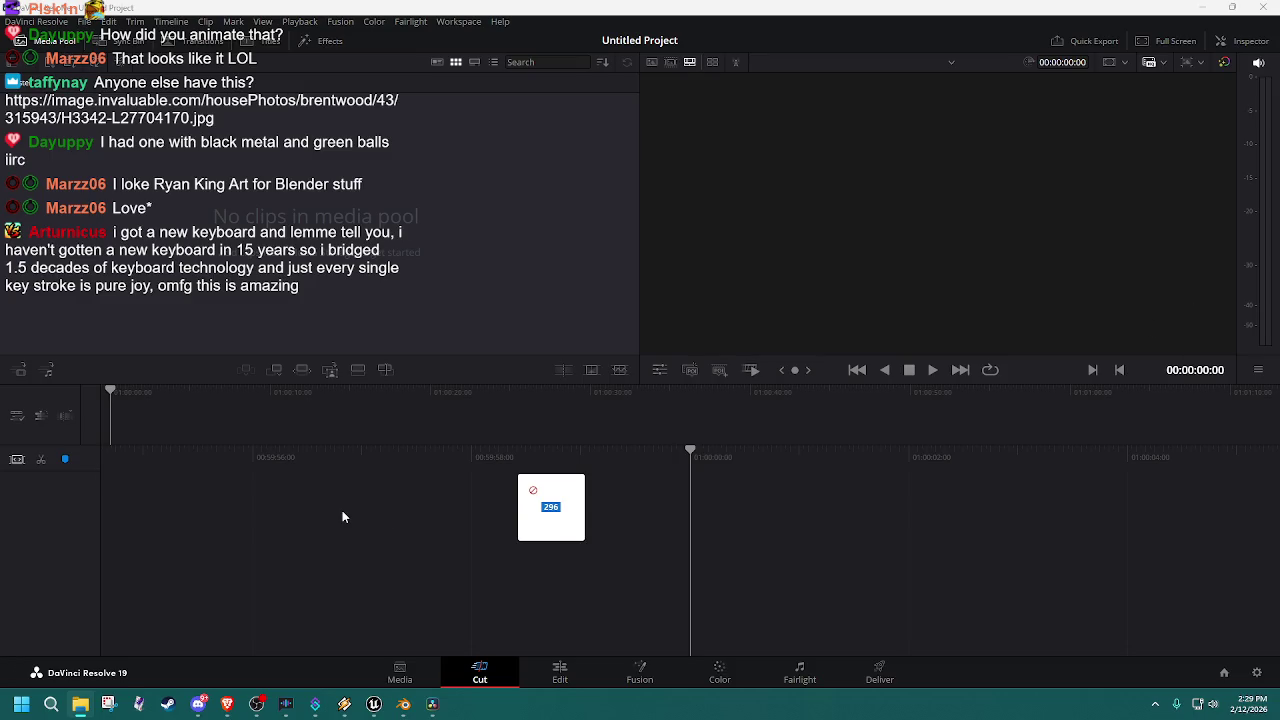
pyautogui.moveTo(325, 306); pyautogui.dragTo(351, 506)
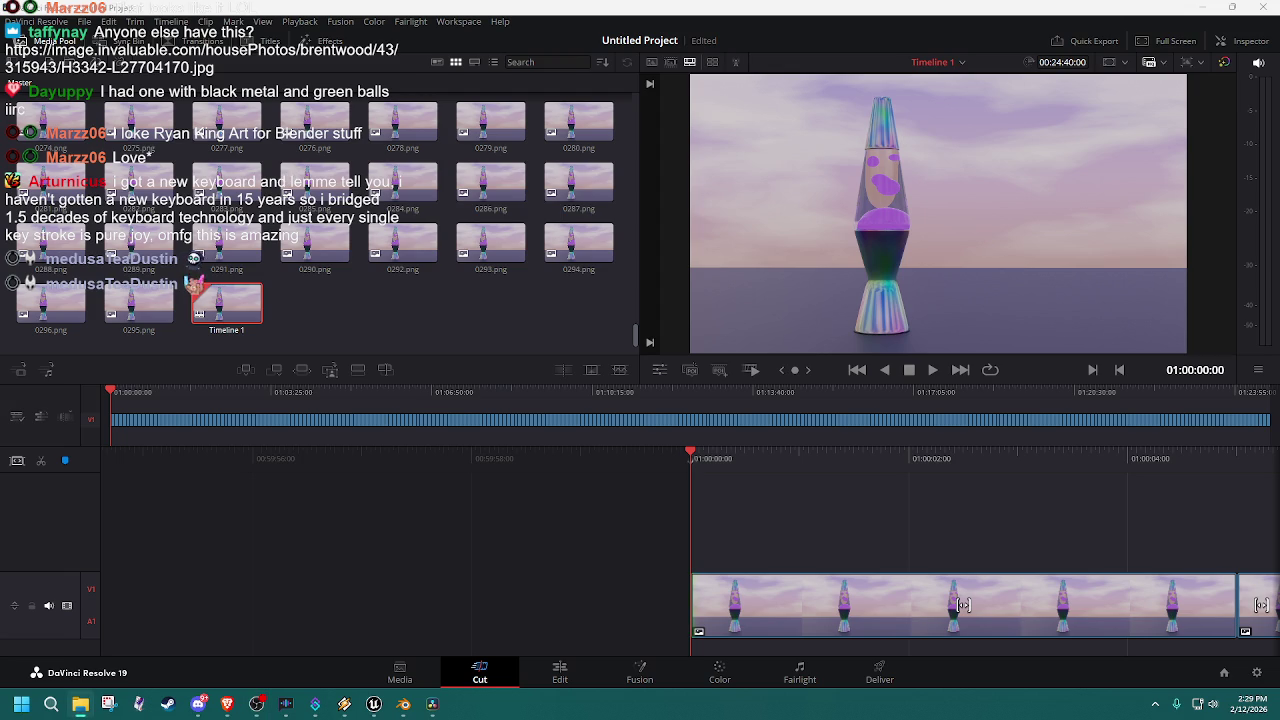
pyautogui.moveTo(1270, 130); pyautogui.dragTo(821, 146)
pyautogui.click(681, 158)
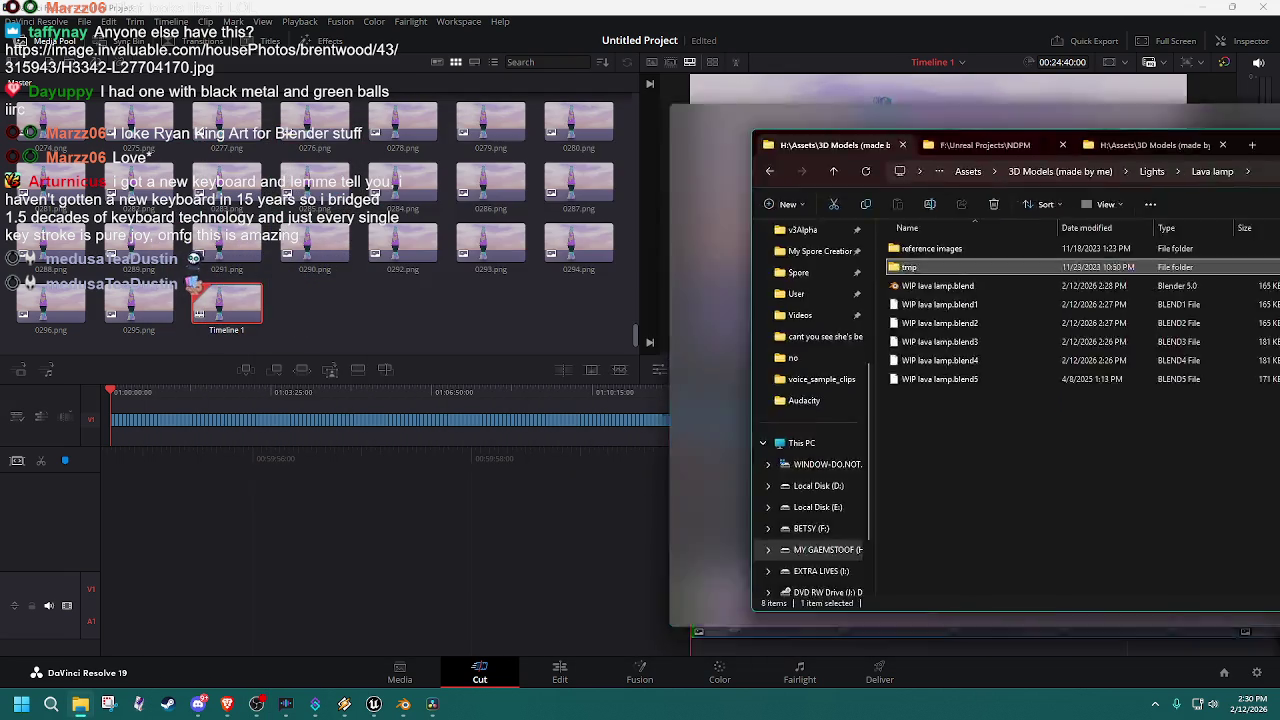
# Step: Drag the File Explorer window off the right edge to reveal Resolve's timeline
pyautogui.moveTo(784, 140); pyautogui.dragTo(1275, 135)
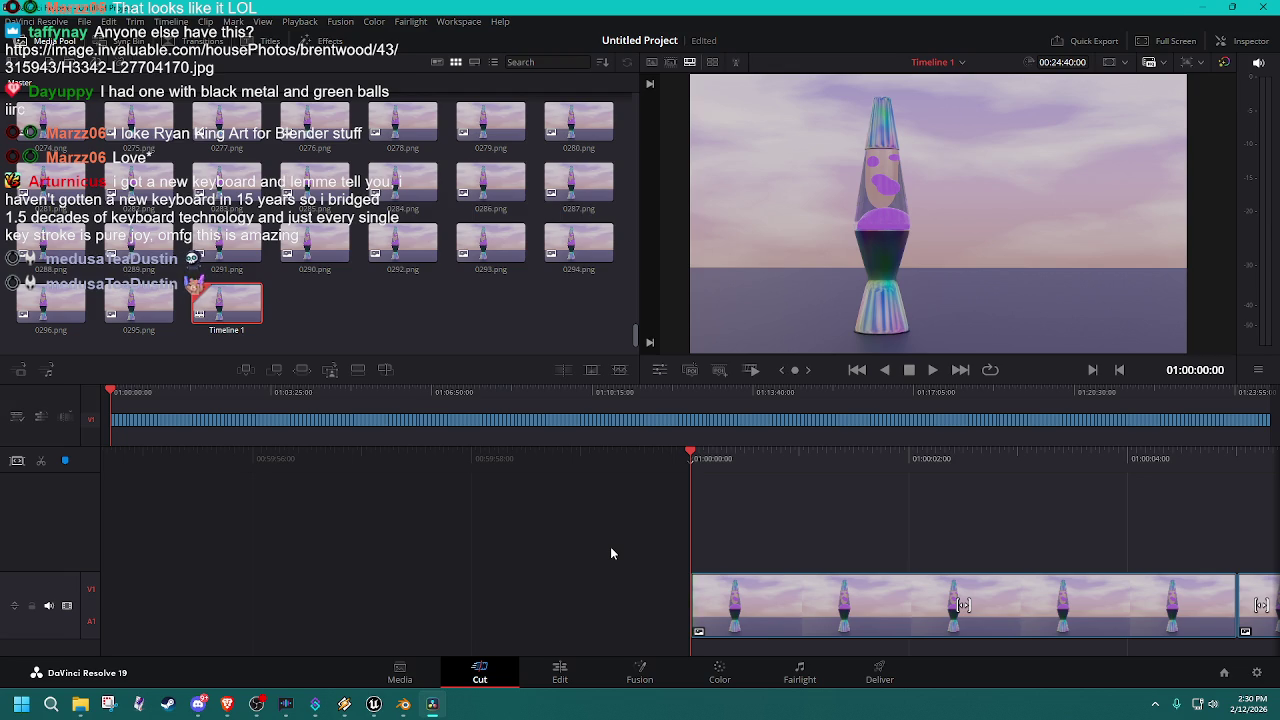
# Step: Play the timeline, apply a shorter clip duration, and replay from the start
pyautogui.press('space')
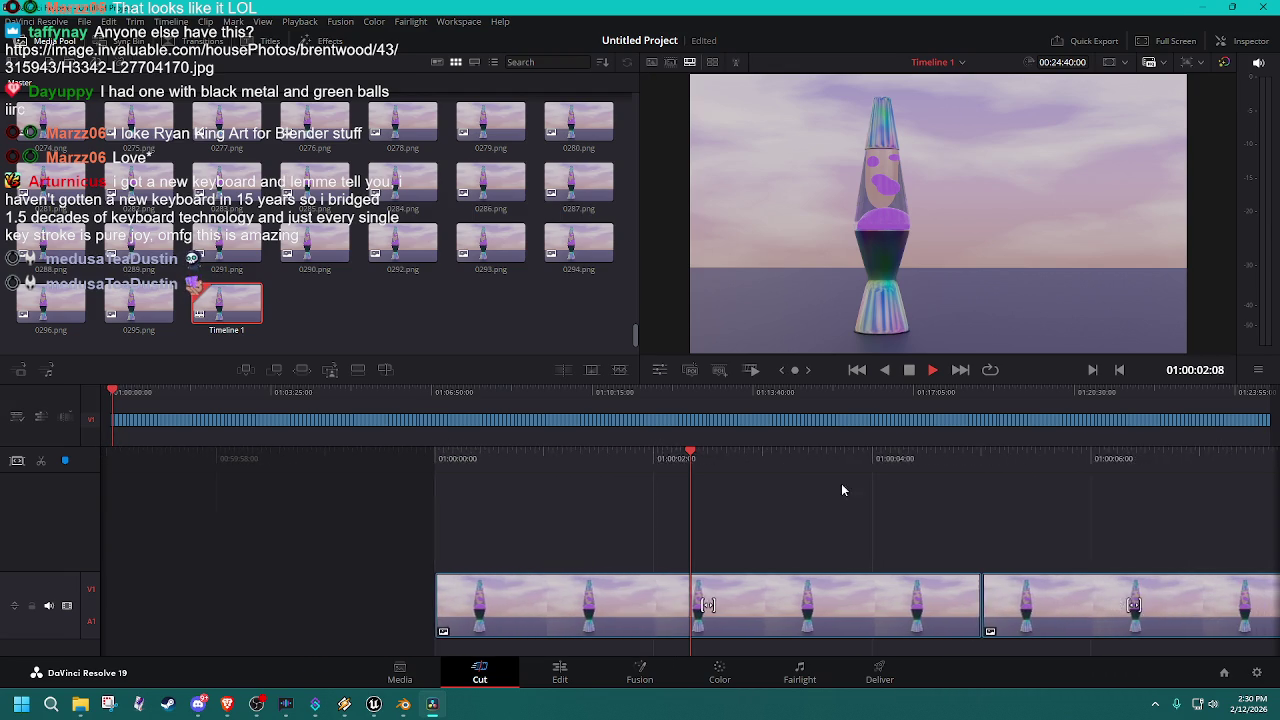
pyautogui.press('space')
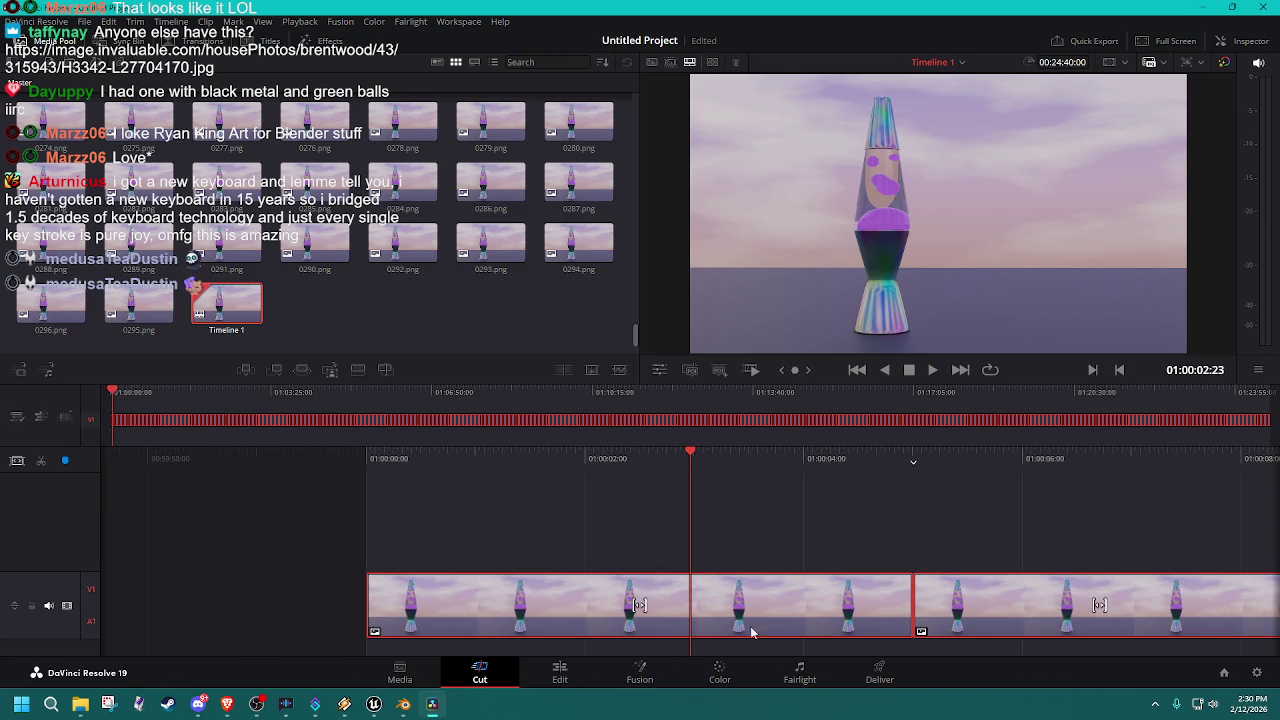
pyautogui.rightClick(722, 600)
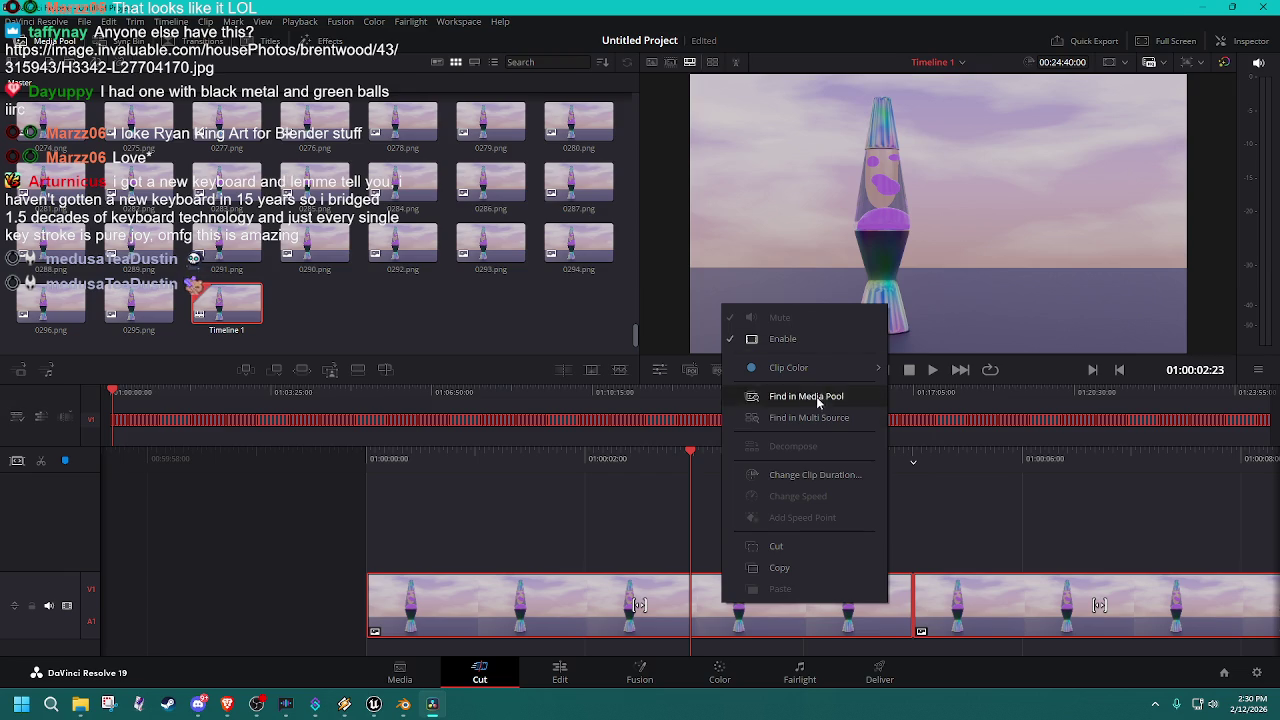
pyautogui.click(838, 480)
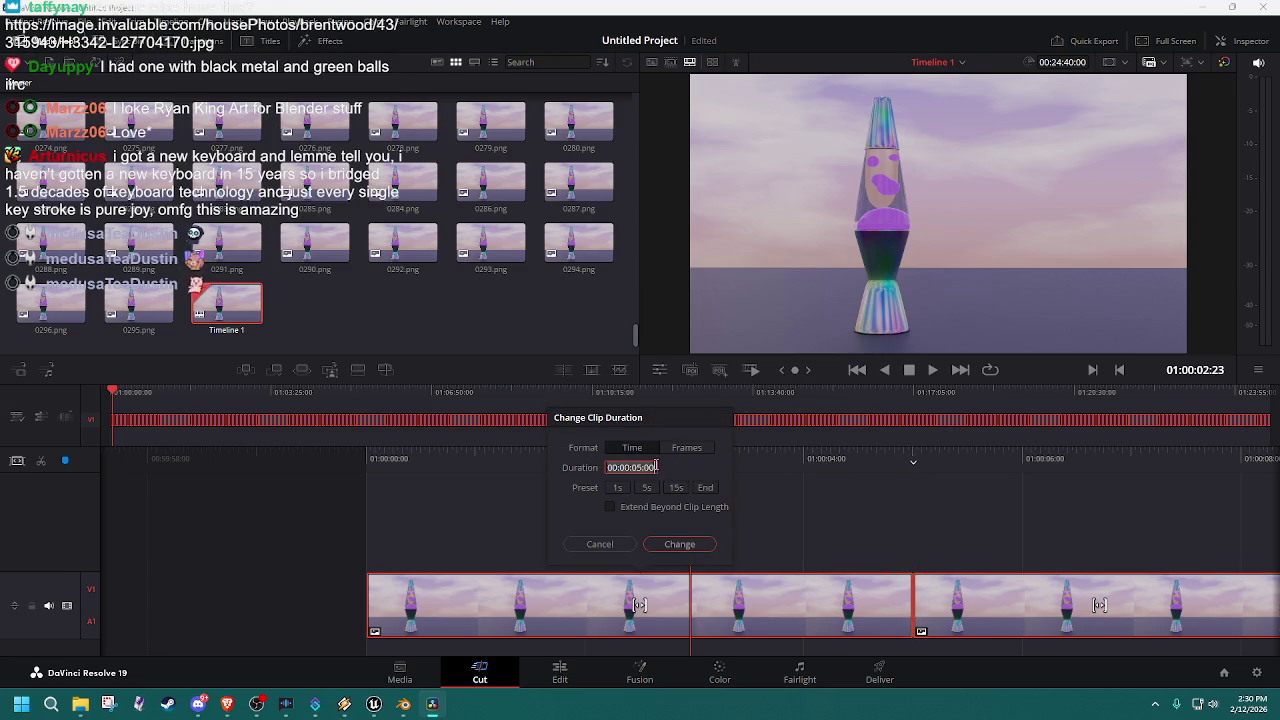
pyautogui.click(670, 545)
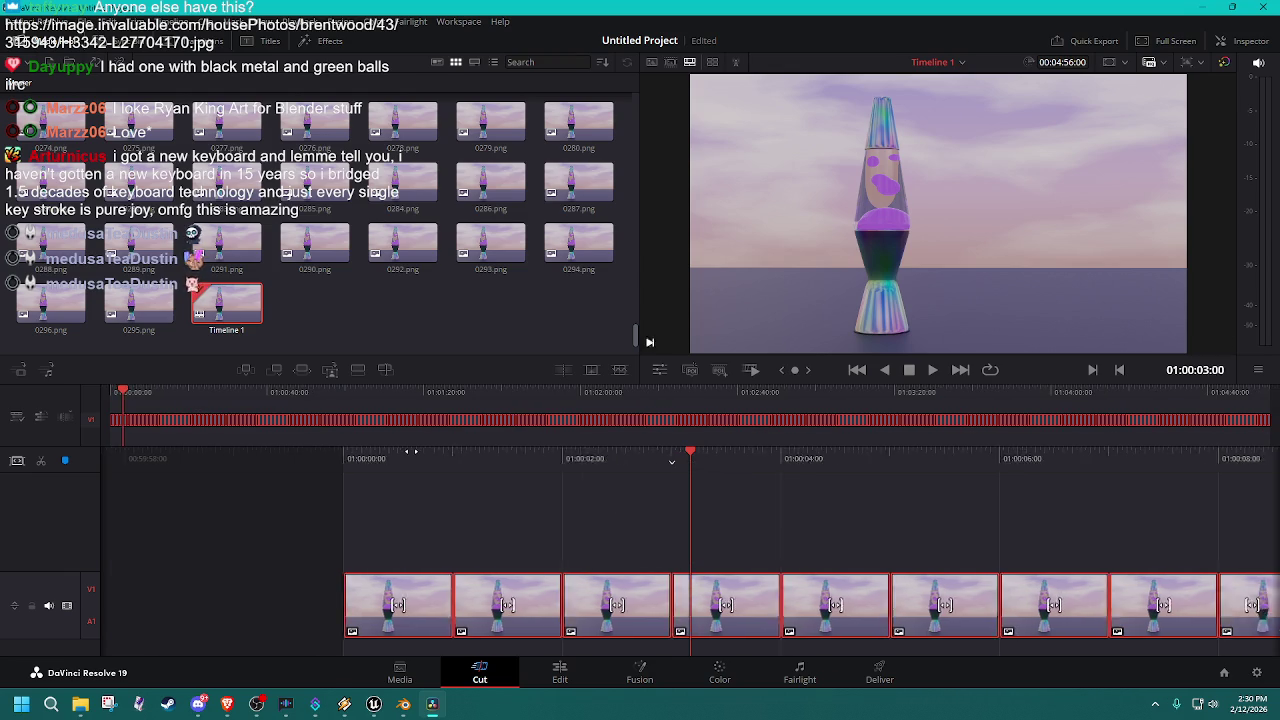
pyautogui.moveTo(463, 458); pyautogui.dragTo(821, 497)
pyautogui.press('space')
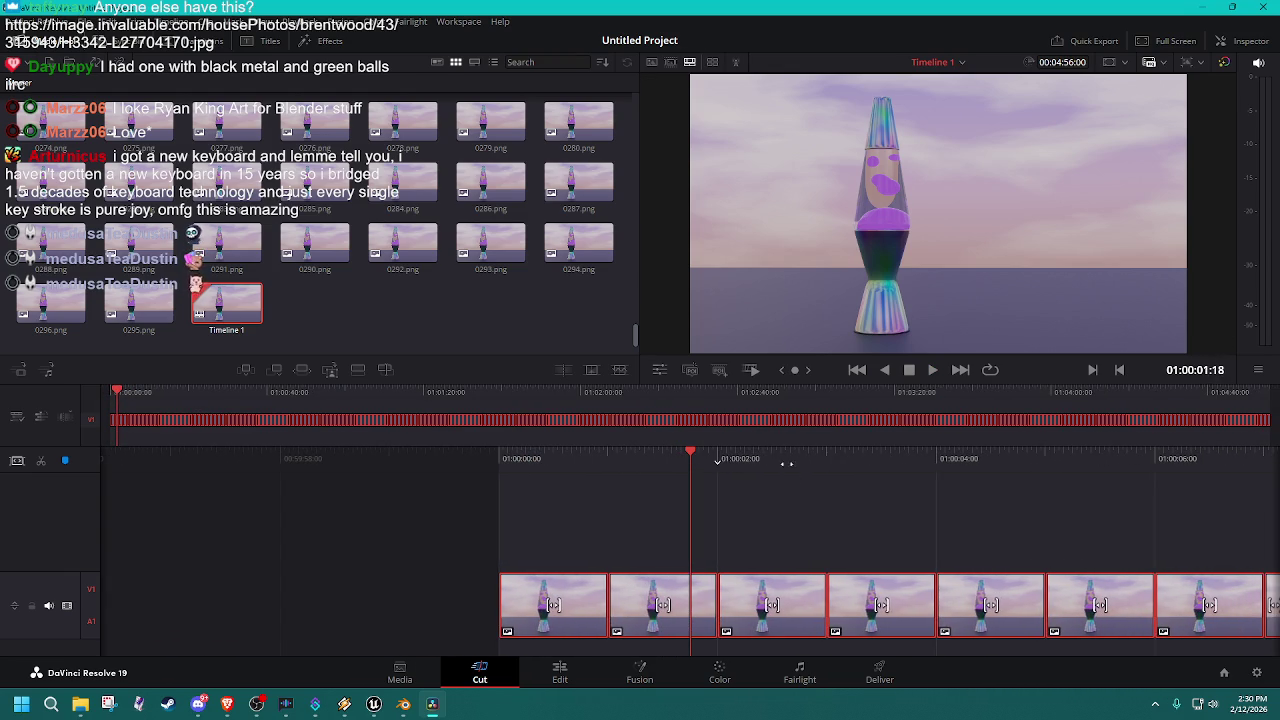
# Step: Change the selected clips' duration to 00:00:00:01, one frame each
pyautogui.rightClick(768, 600)
pyautogui.click(850, 468)
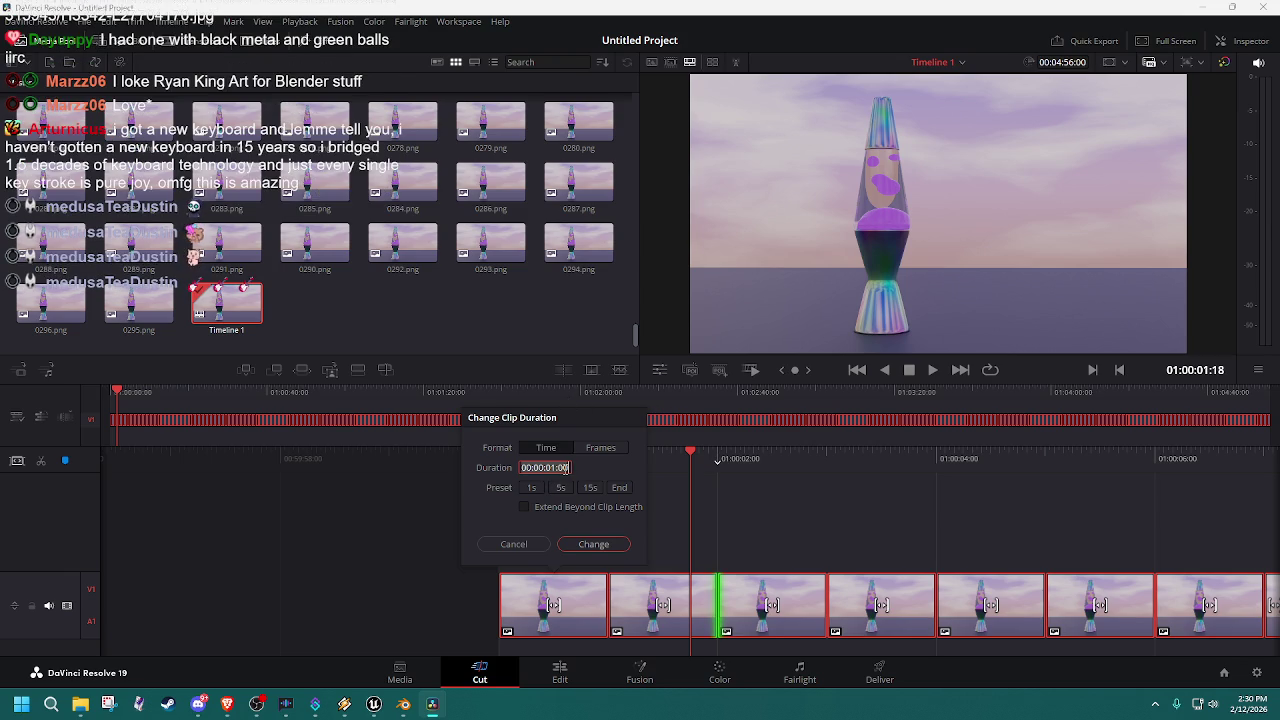
pyautogui.click(531, 488)
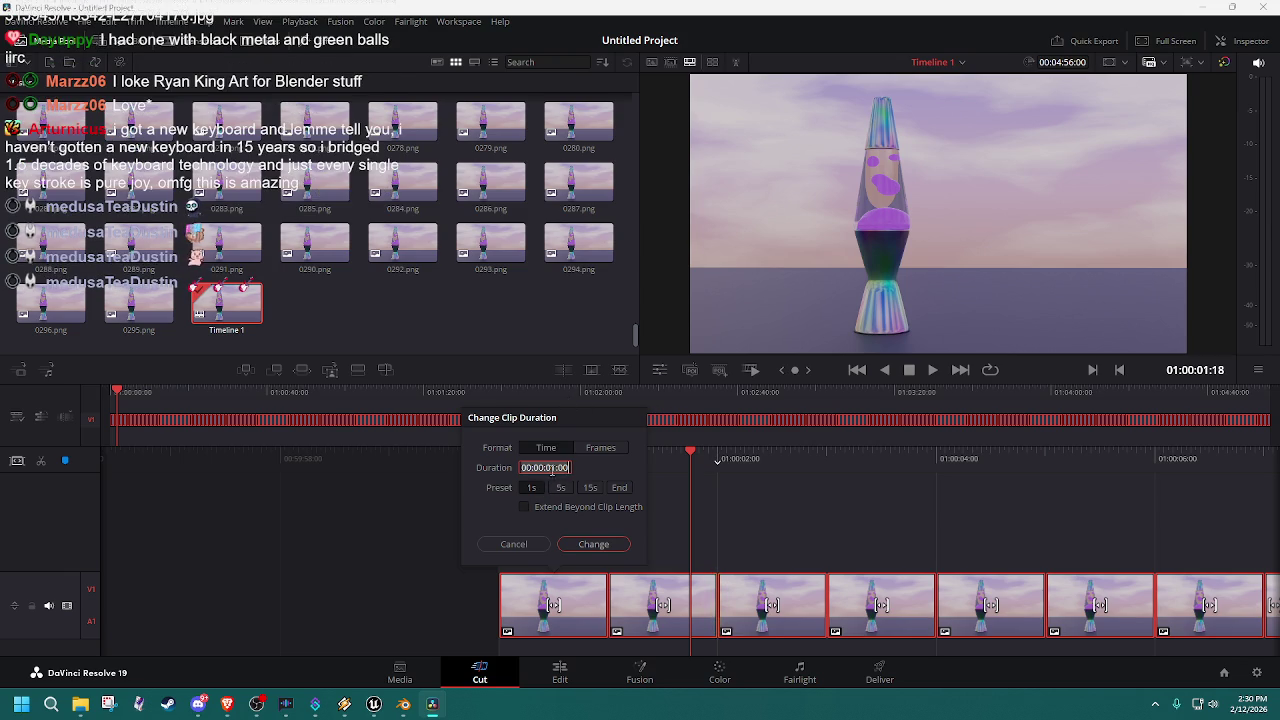
pyautogui.click(563, 467)
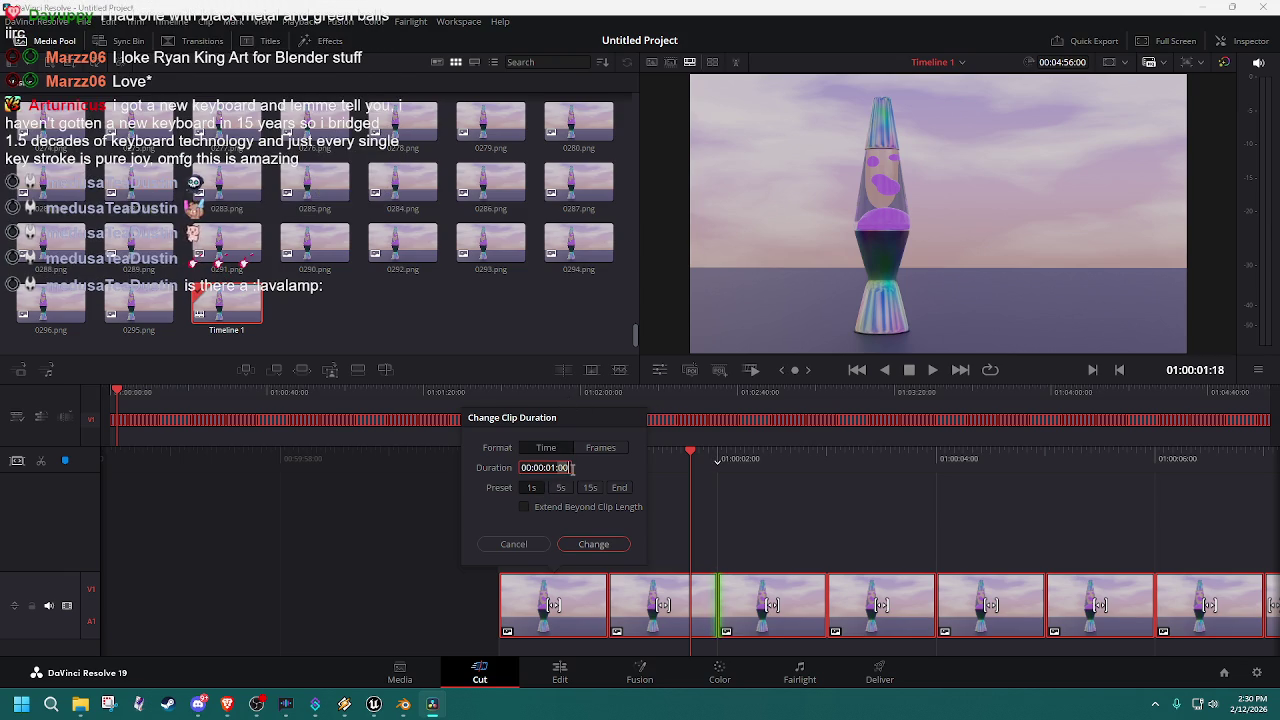
pyautogui.press('BackSpace')
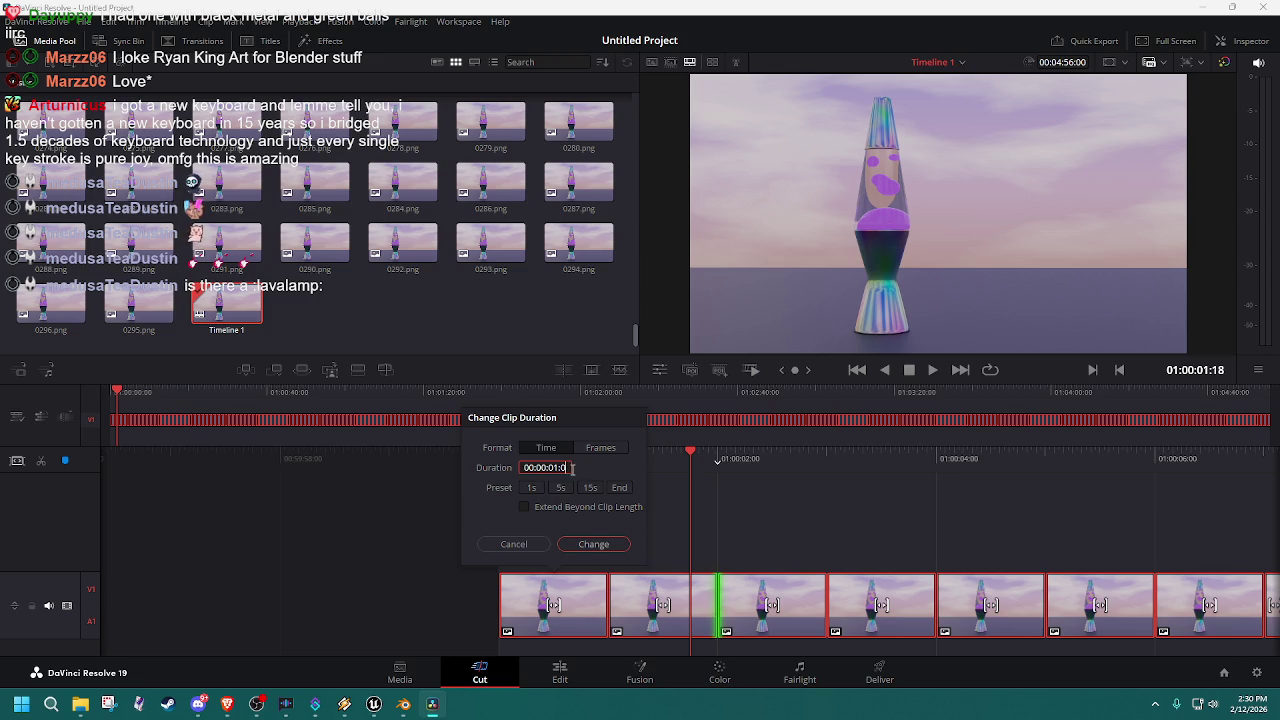
pyautogui.write('1')
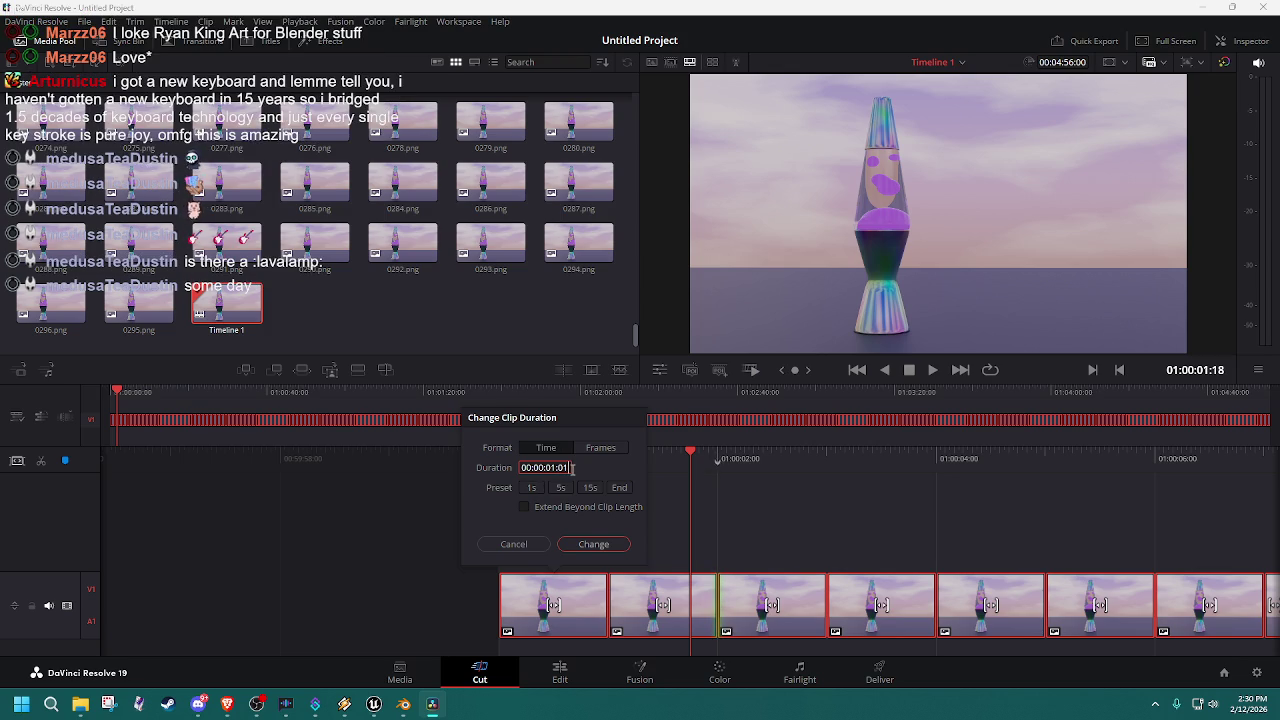
pyautogui.press('Left')
pyautogui.press('Left')
pyautogui.press('Left')
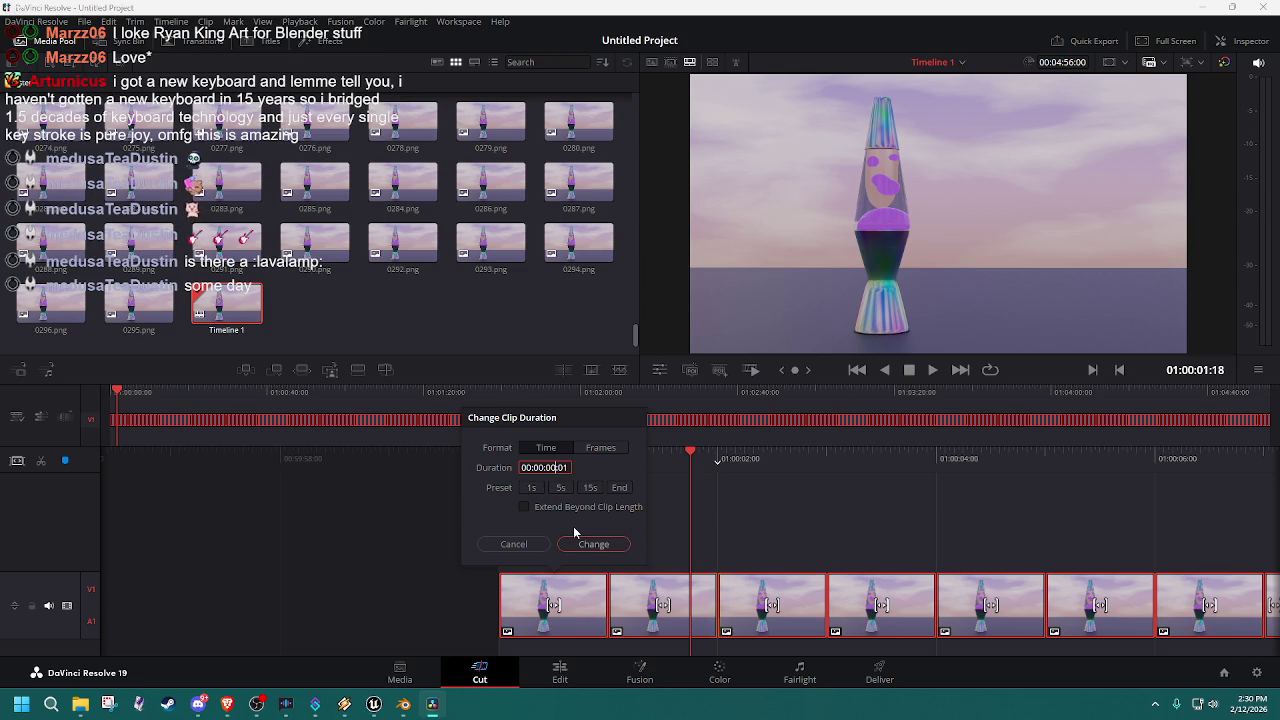
pyautogui.click(593, 544)
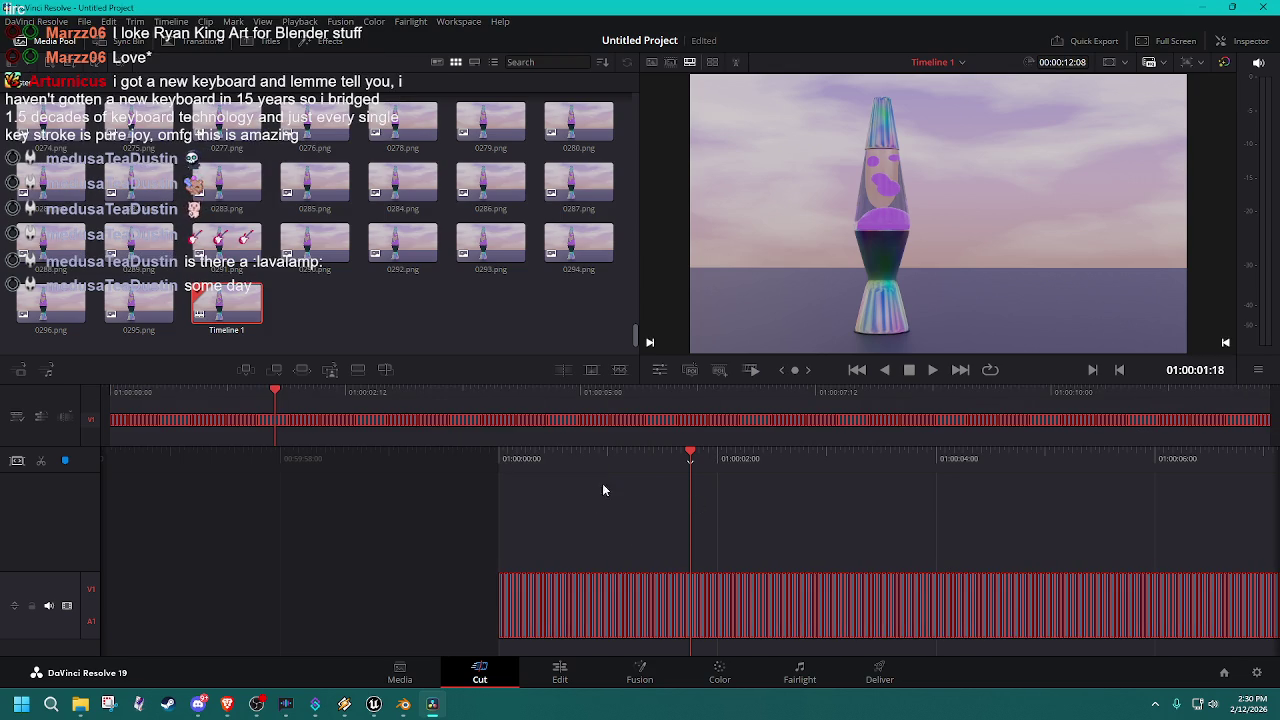
# Step: Jump to the timeline start and save the project, dismissing the save prompt
pyautogui.press('Home')
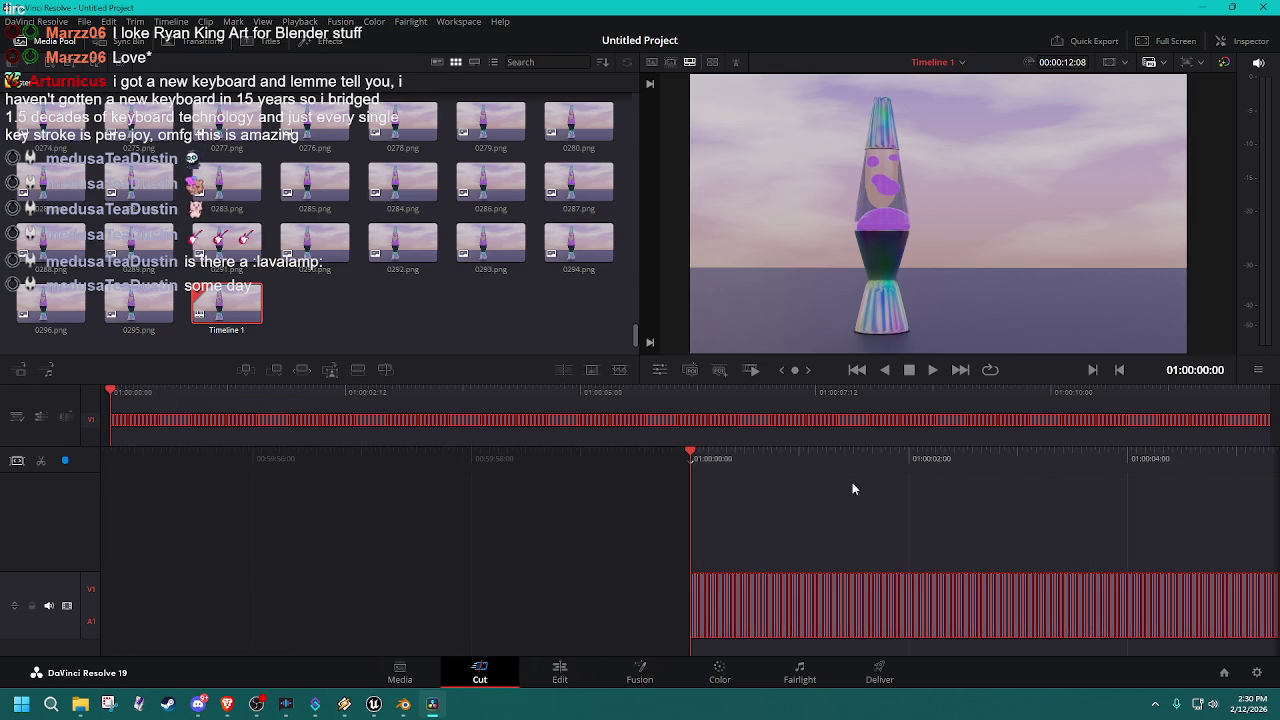
pyautogui.hotkey('ctrl', 's')
pyautogui.click(666, 386)
# Step: Play back the 12-second lava lamp animation
pyautogui.press('space')
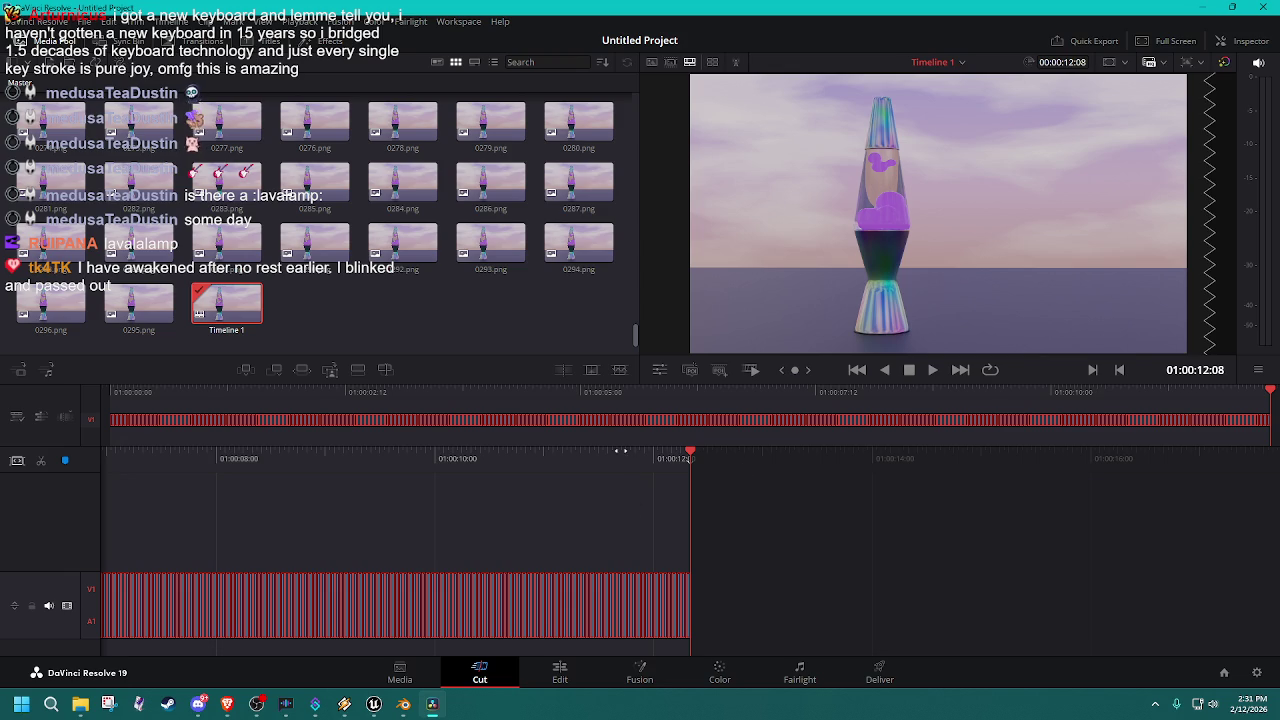
pyautogui.scroll(3, 828, 446)
pyautogui.scroll(3, 828, 446)
pyautogui.scroll(1, 828, 446)
pyautogui.scroll(2, 880, 455)
pyautogui.scroll(2, 945, 470)
# Step: Select all timeline clips and bring up Change Clip Duration
pyautogui.click(773, 594)
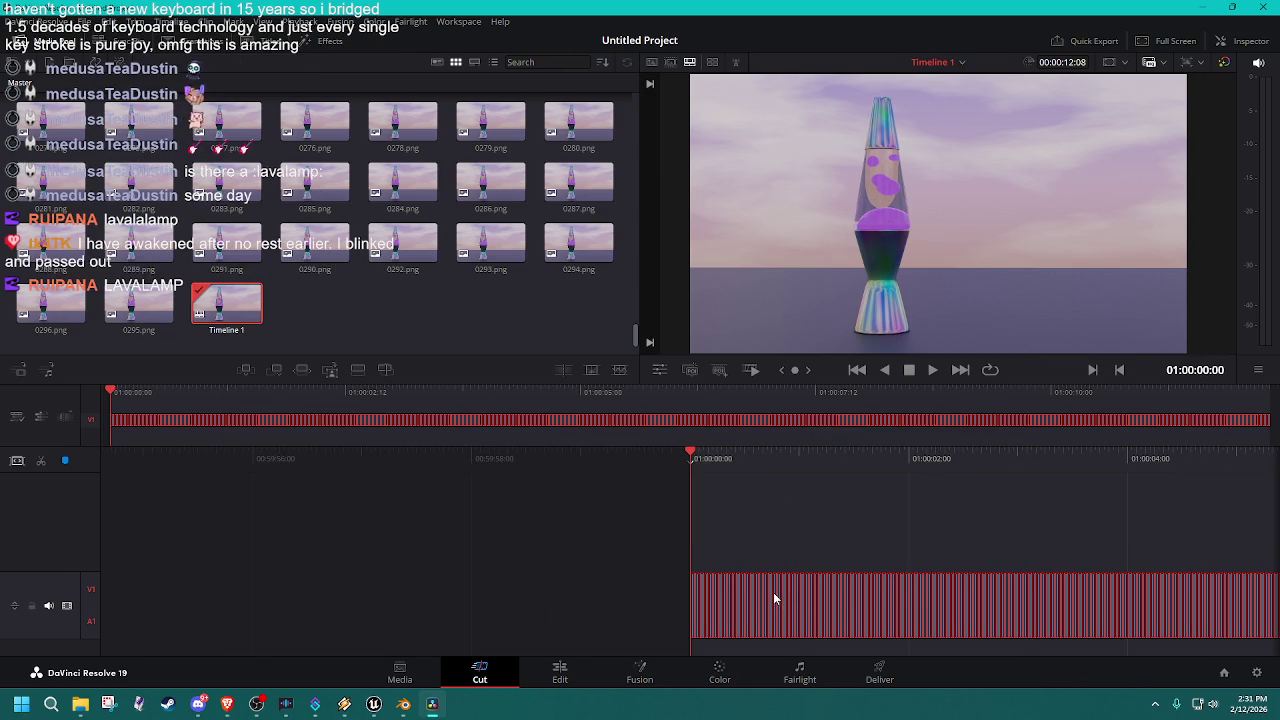
pyautogui.rightClick(773, 592)
pyautogui.click(857, 465)
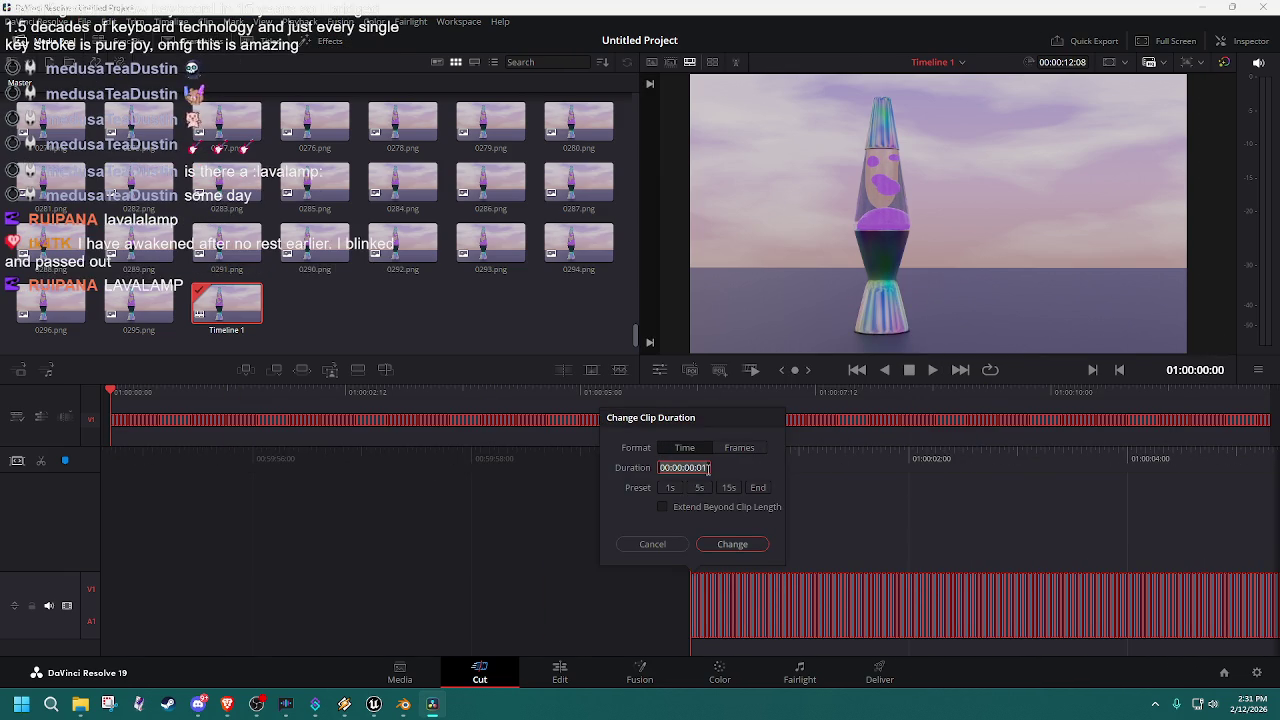
# Step: Apply a 24-frame clip duration measured in frames
pyautogui.write('1')
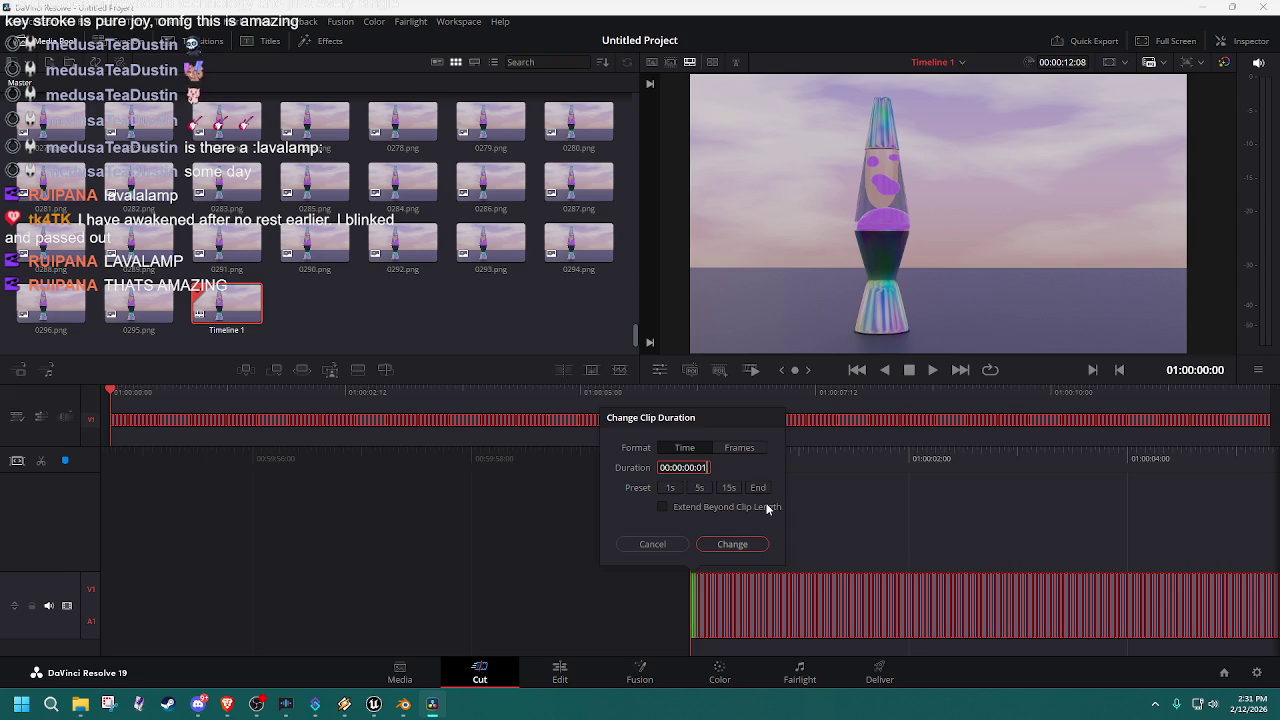
pyautogui.press('Return')
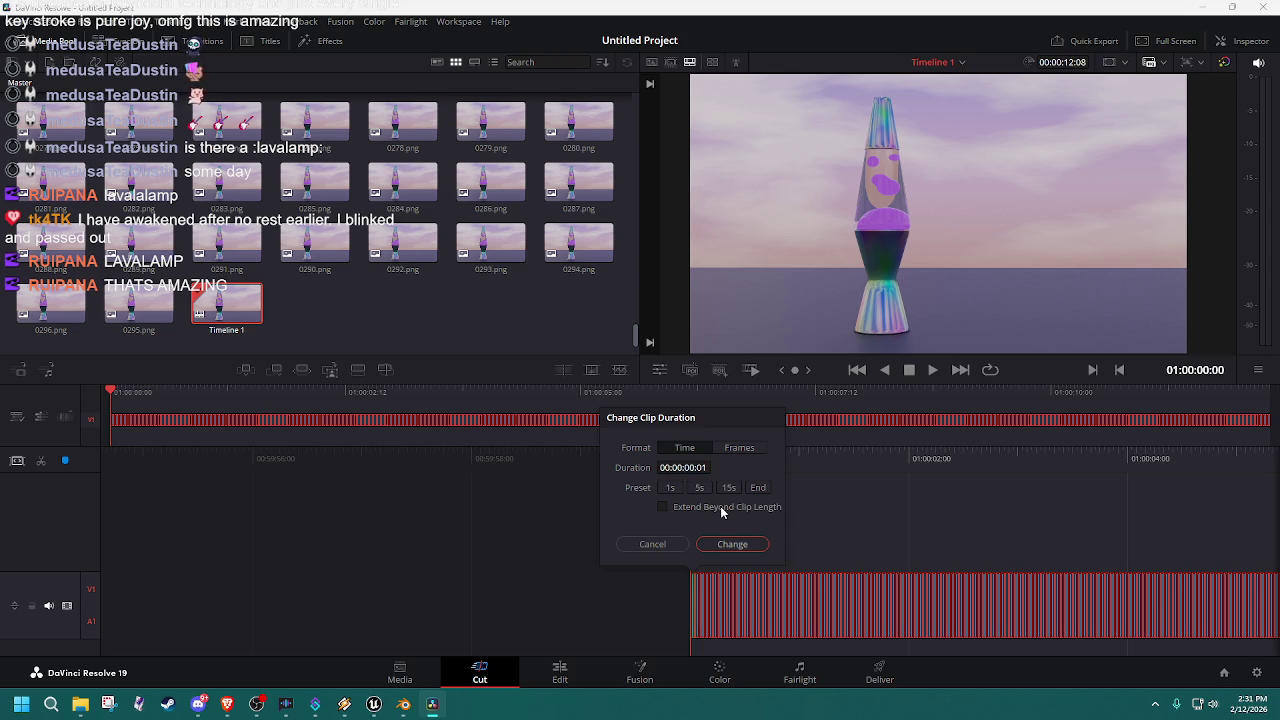
pyautogui.click(740, 447)
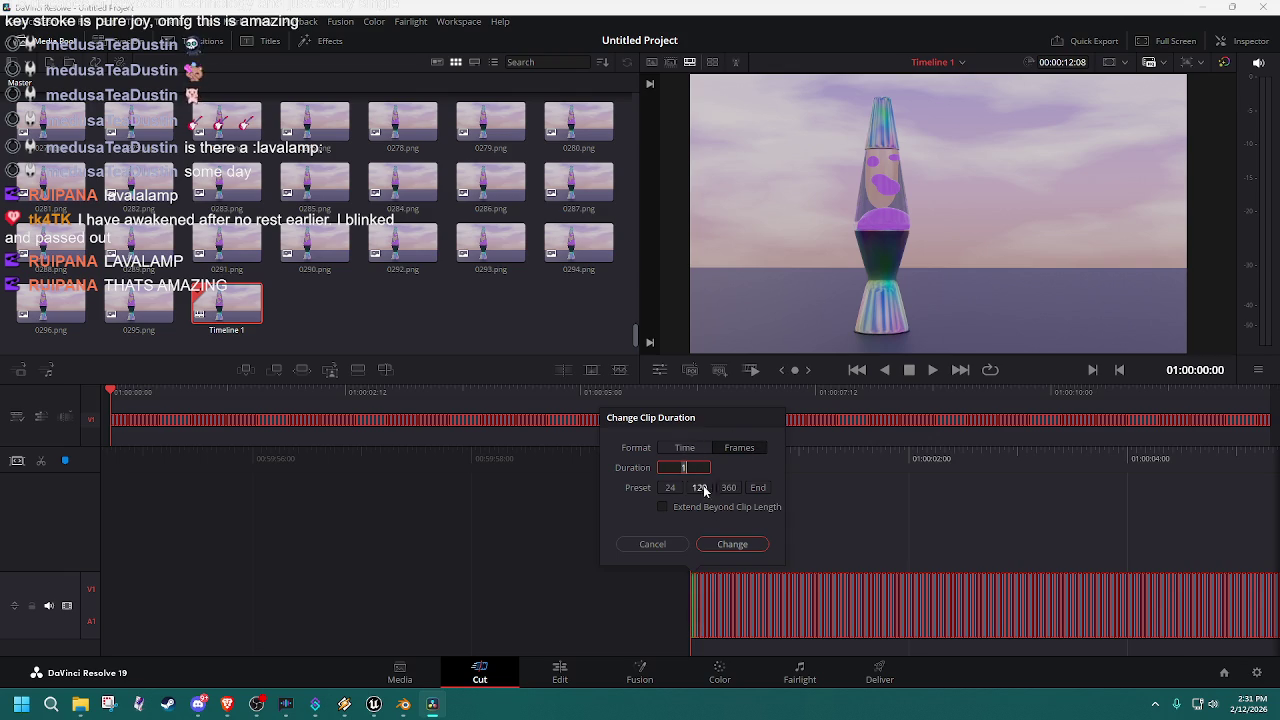
pyautogui.click(670, 487)
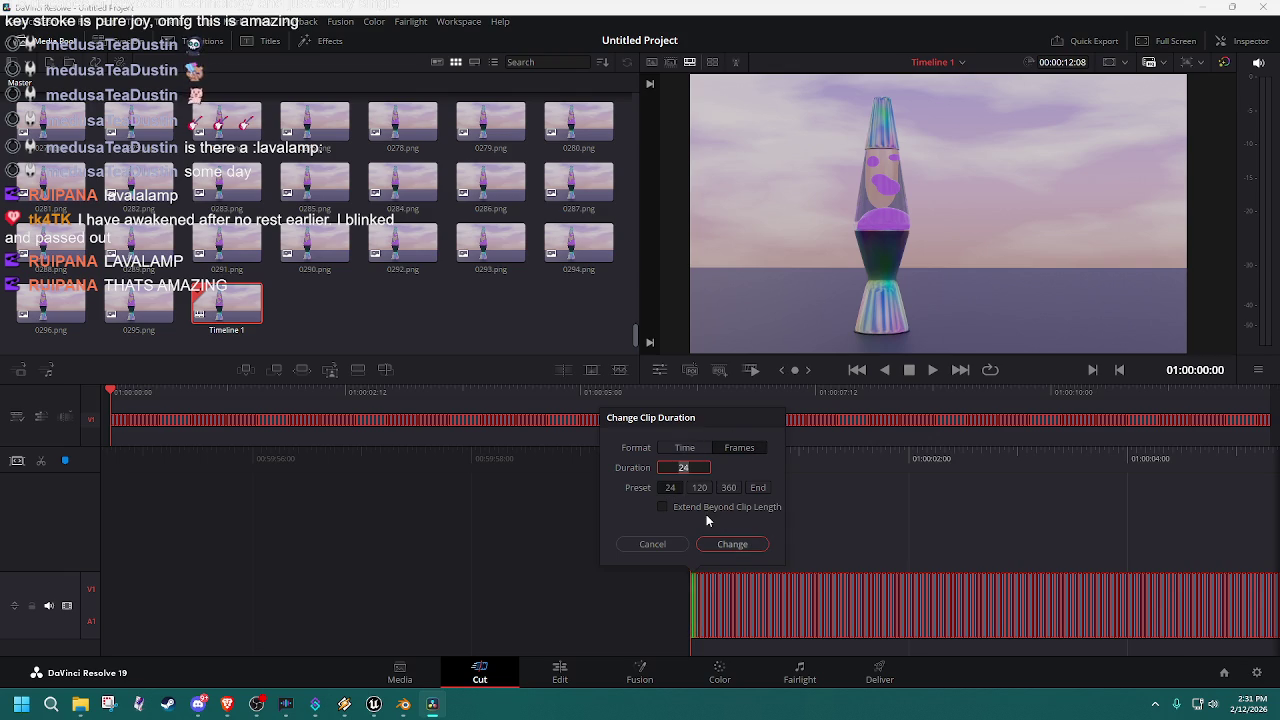
pyautogui.click(717, 540)
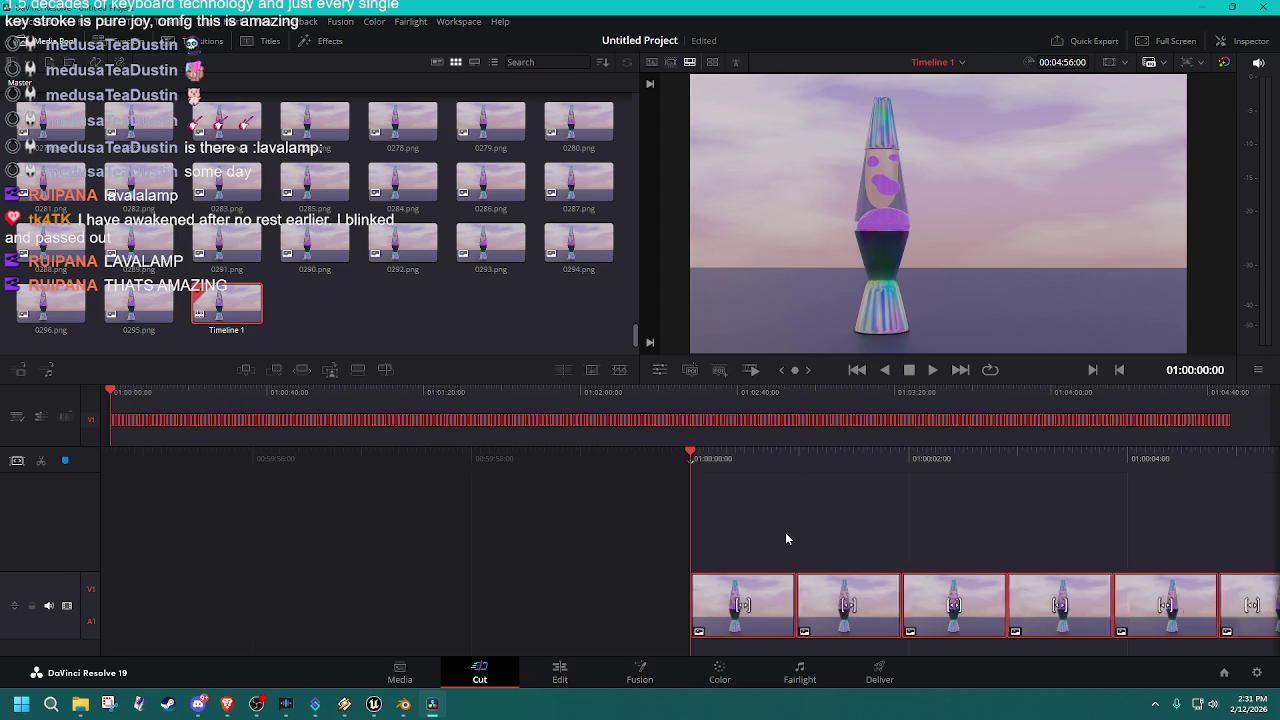
# Step: Switch the duration format to timecode and apply a one-frame duration to all clips
pyautogui.rightClick(783, 612)
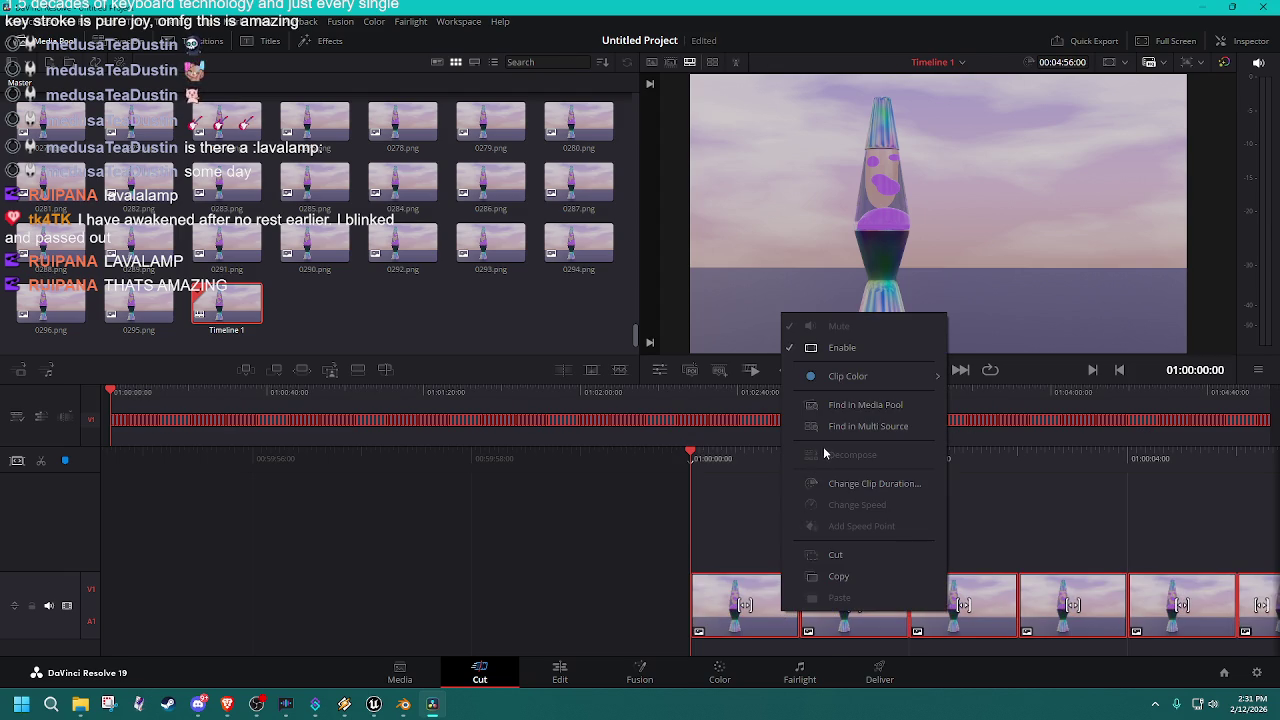
pyautogui.click(853, 486)
pyautogui.click(737, 447)
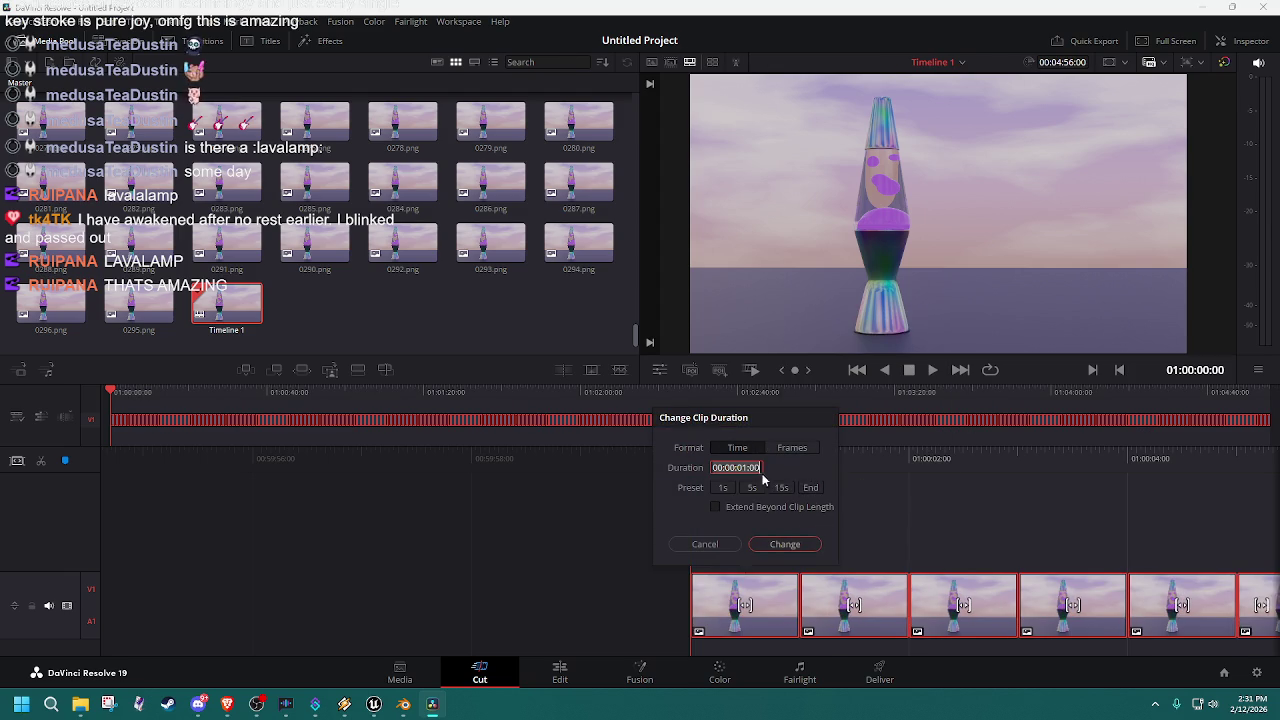
pyautogui.click(759, 467)
pyautogui.press('BackSpace')
pyautogui.press('BackSpace')
pyautogui.press('BackSpace')
pyautogui.press('BackSpace')
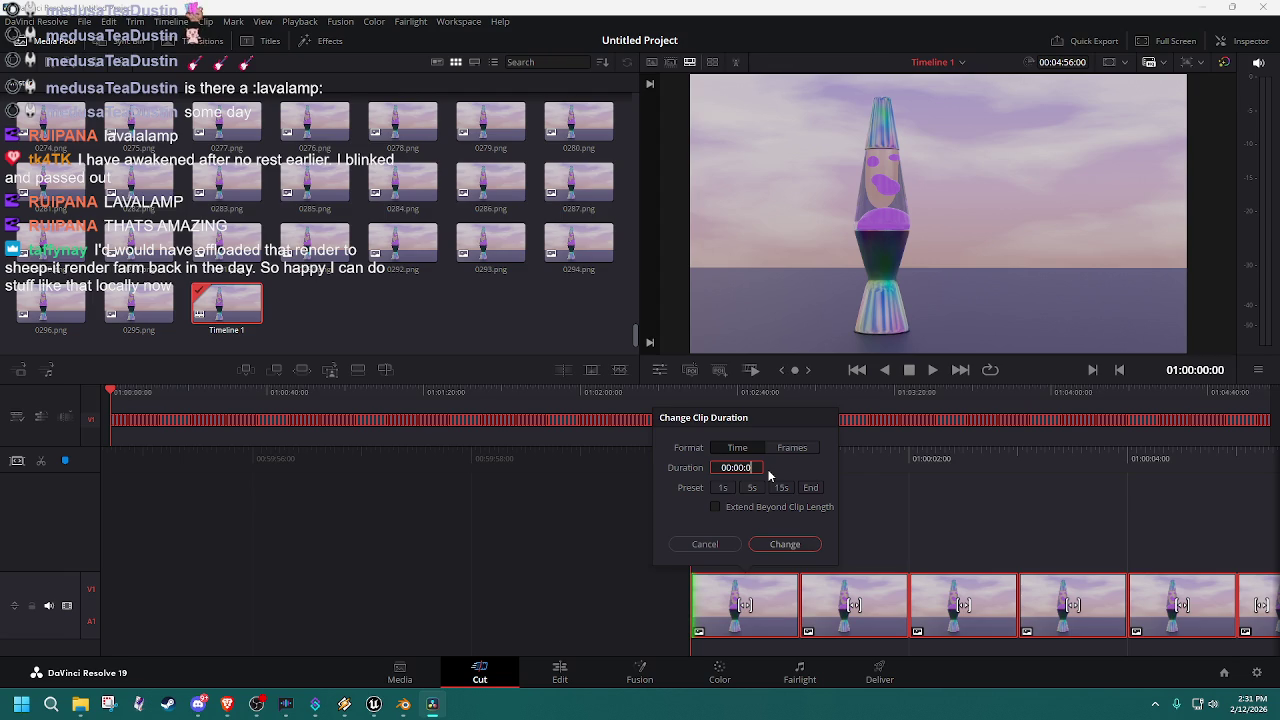
pyautogui.write('.01')
pyautogui.click(722, 487)
pyautogui.press('End')
pyautogui.press('BackSpace')
pyautogui.click(788, 544)
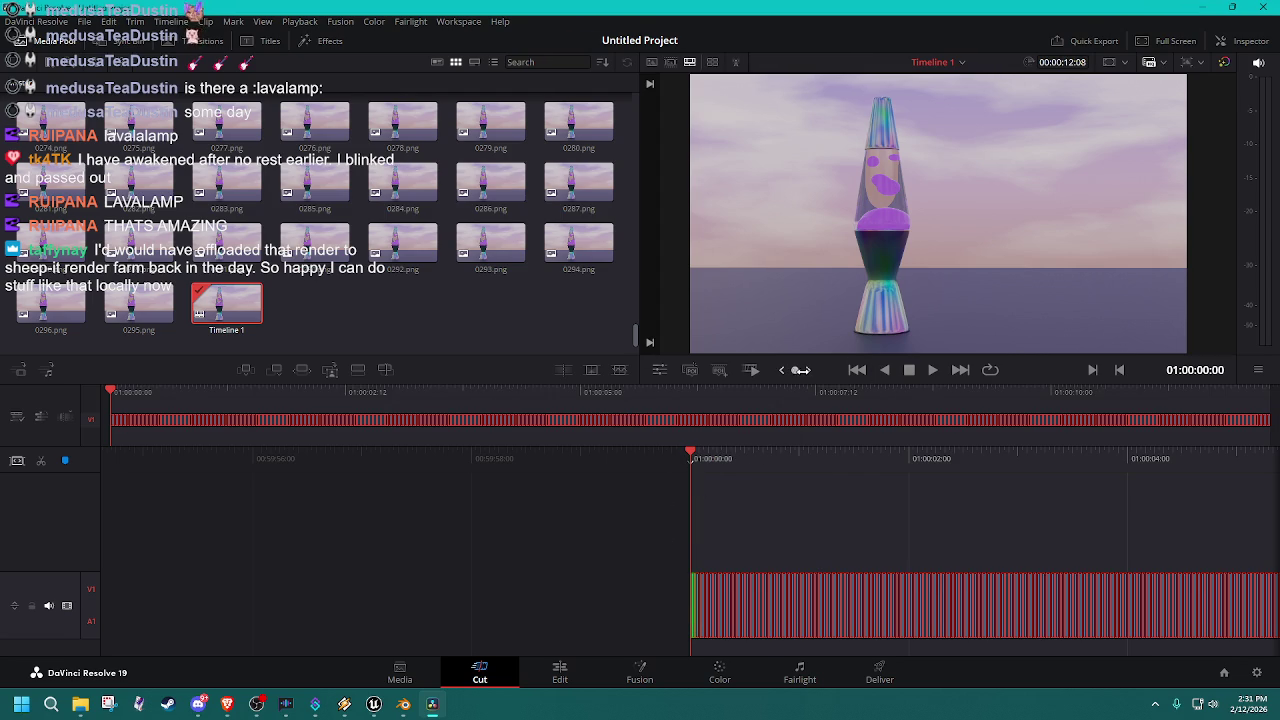
# Step: Play the lava lamp timeline through to its final frame at 01:00:12:08, then begin saving the project
pyautogui.press('space')
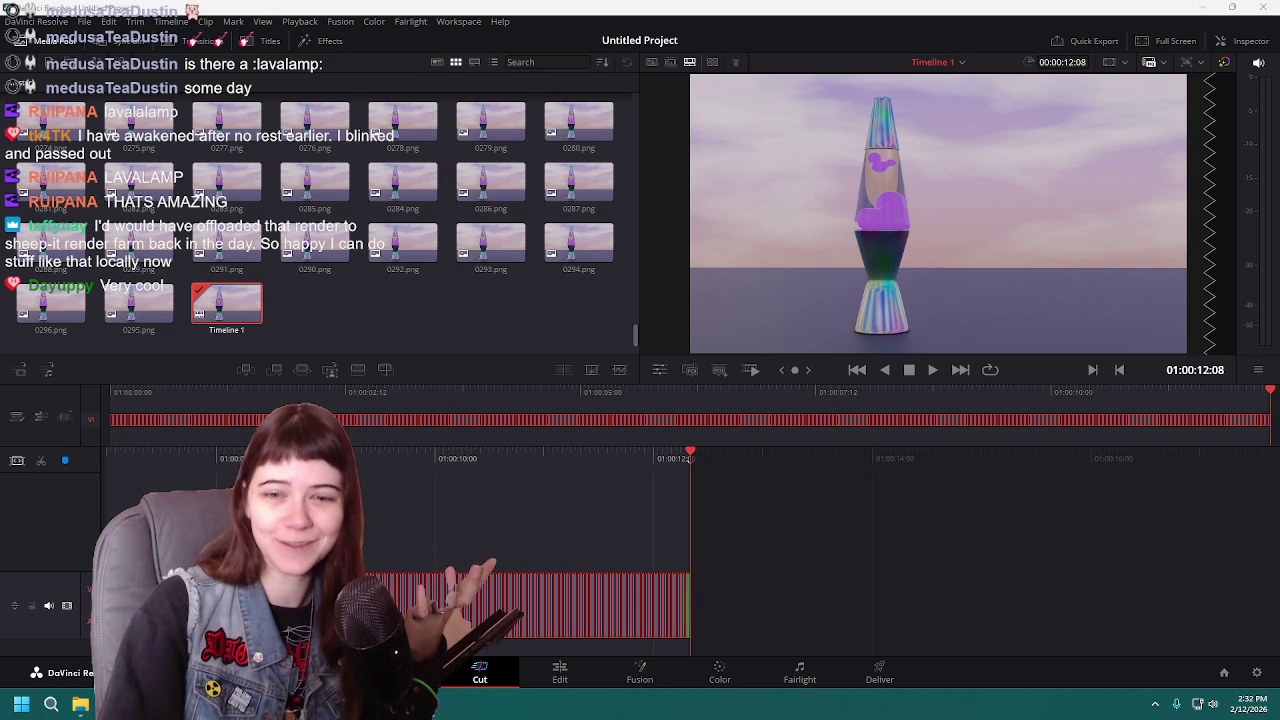
pyautogui.click(1174, 6)
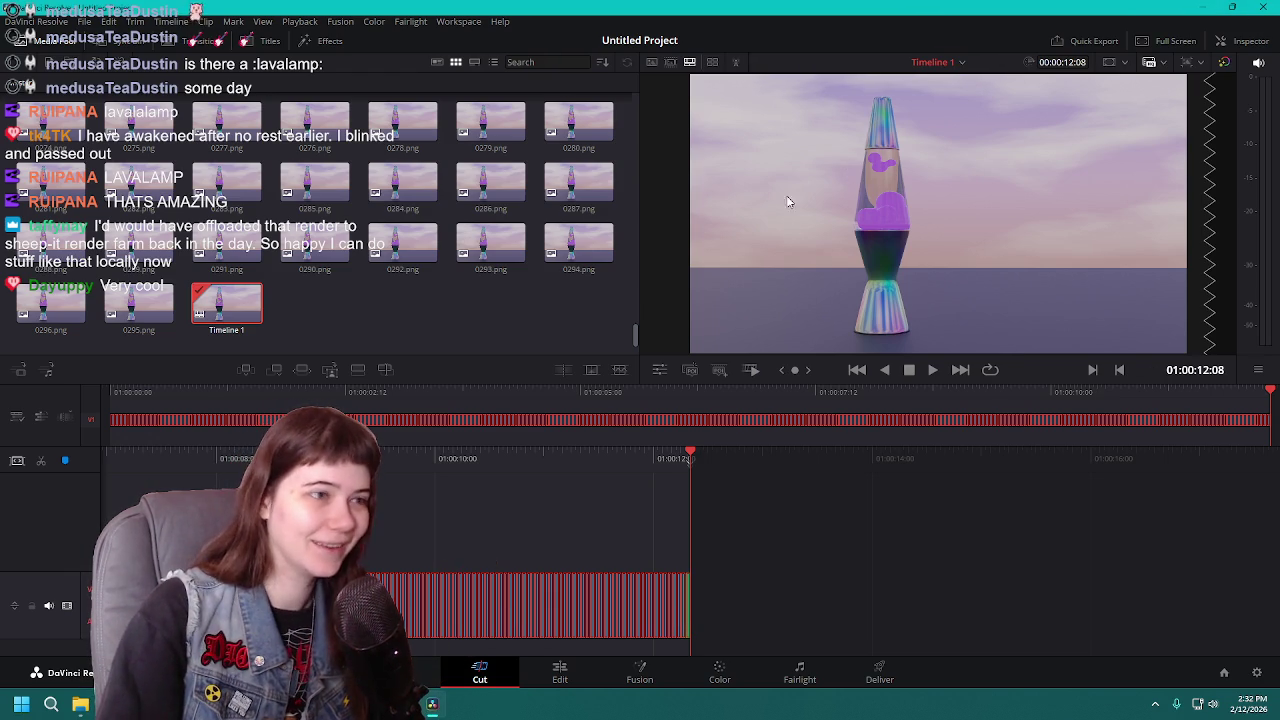
pyautogui.hotkey('ctrl', 's')
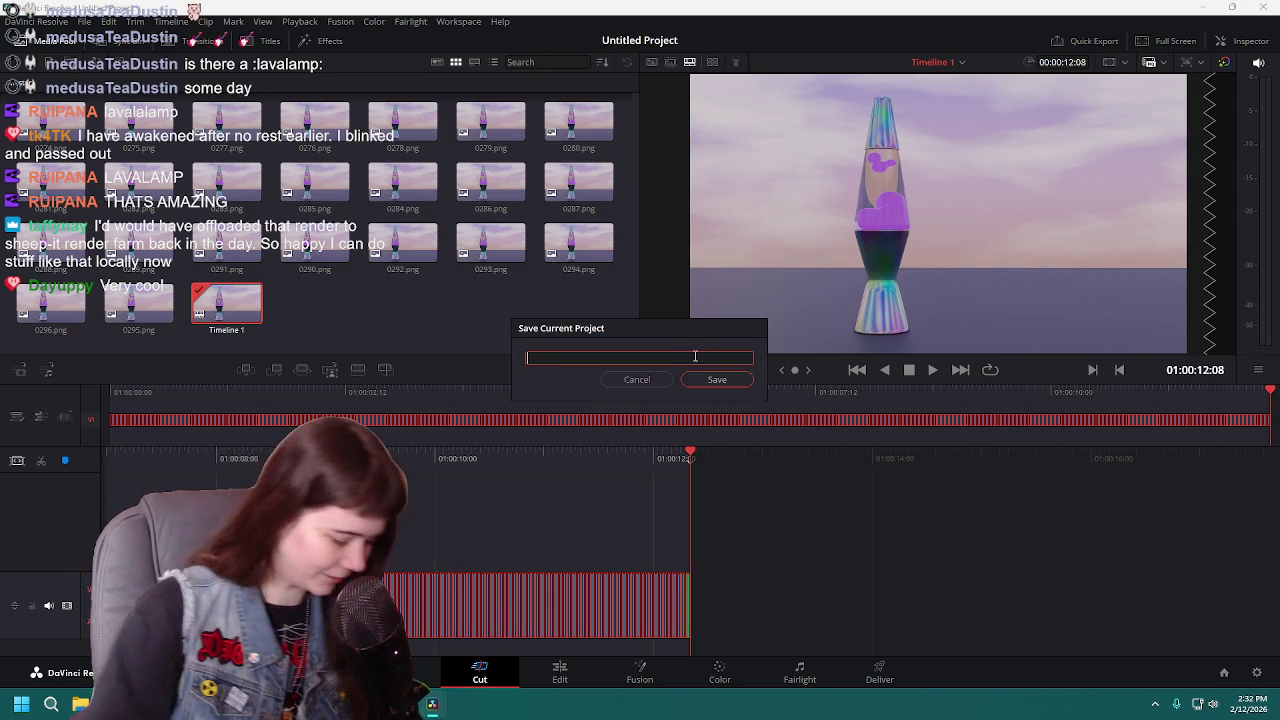
# Step: Save the Resolve project under the name Lavalamp_anim and close DaVinci Resolve
pyautogui.write('Lavalamp_anim')
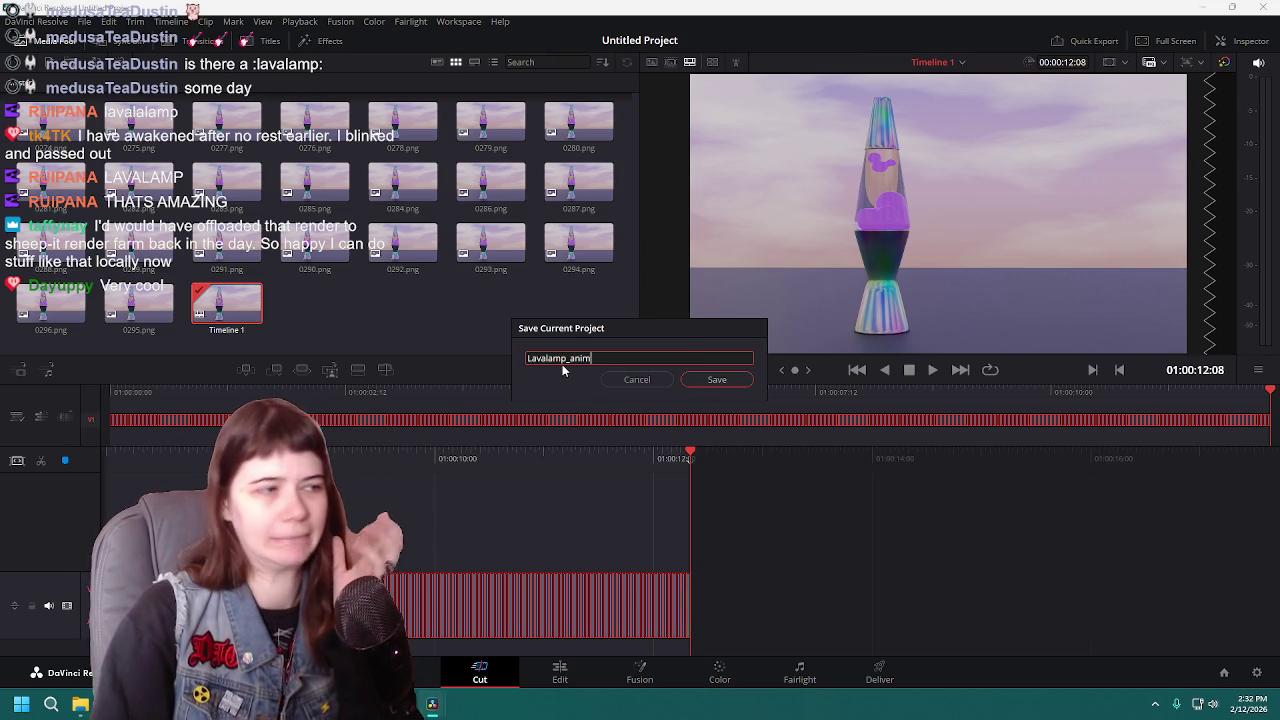
pyautogui.click(716, 380)
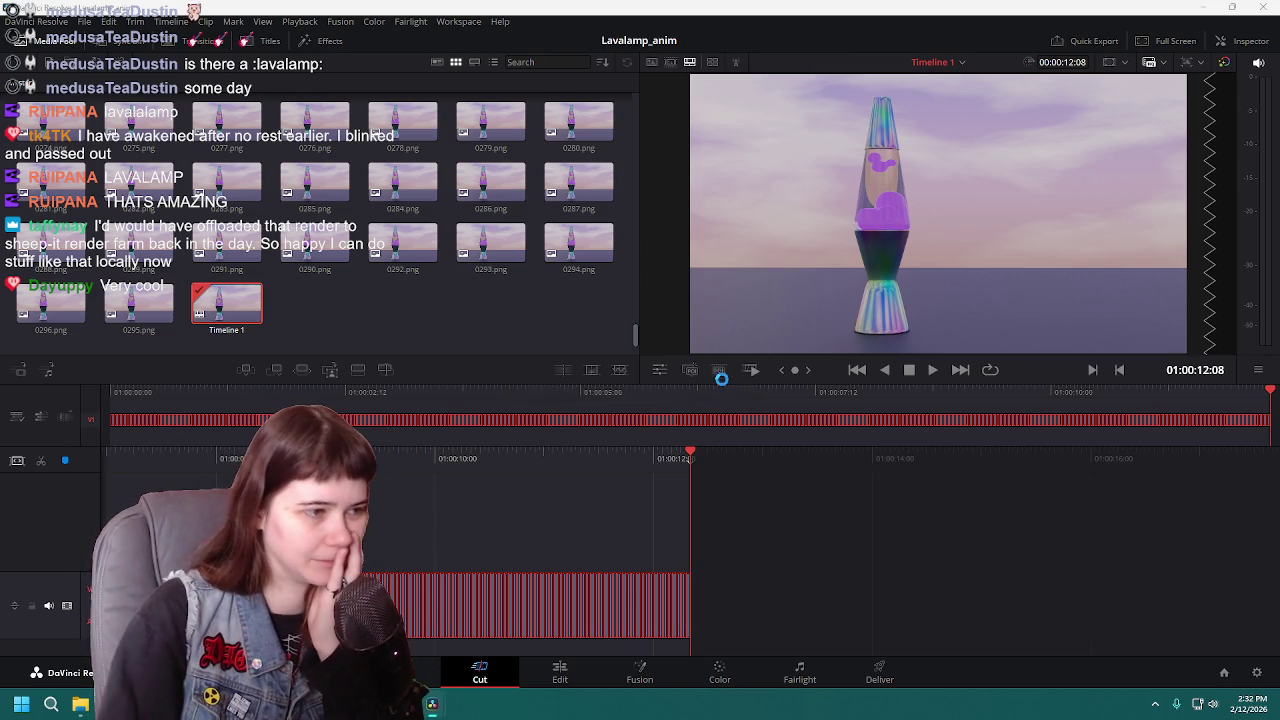
pyautogui.click(1265, 6)
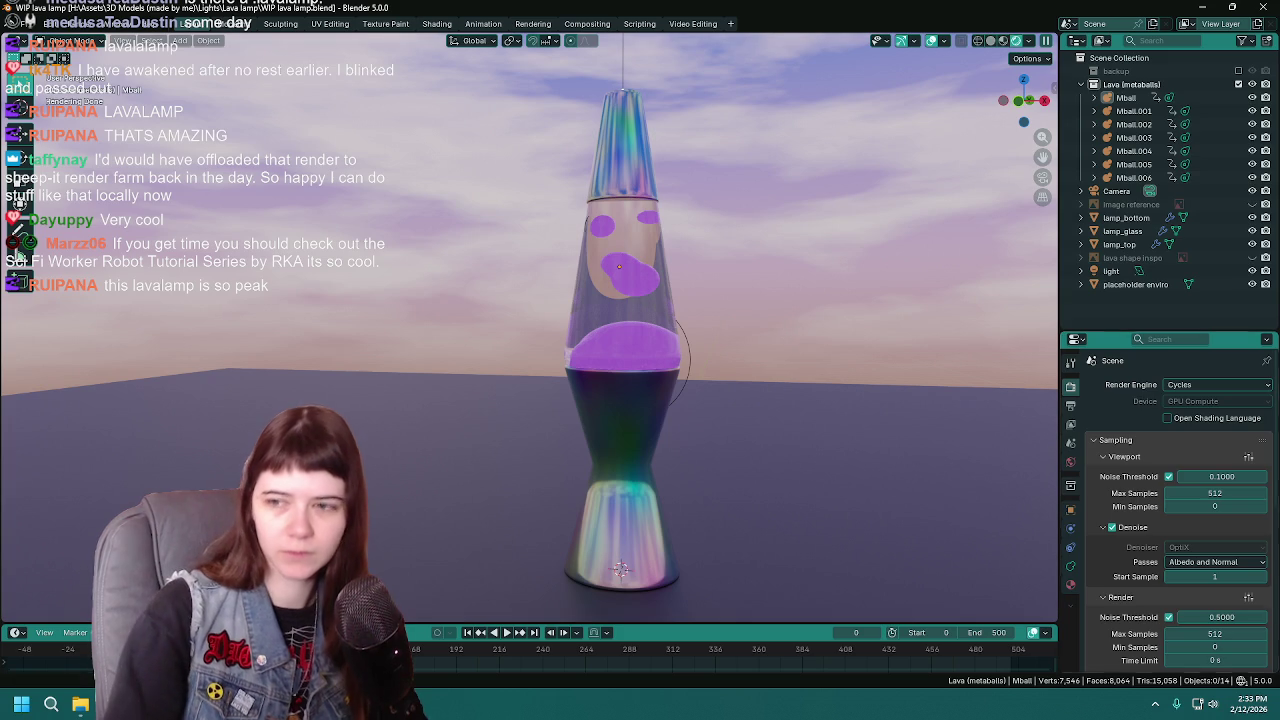
# Step: Bring the Brave browser back up and maximize its window
pyautogui.hotkey('alt', 'Tab')
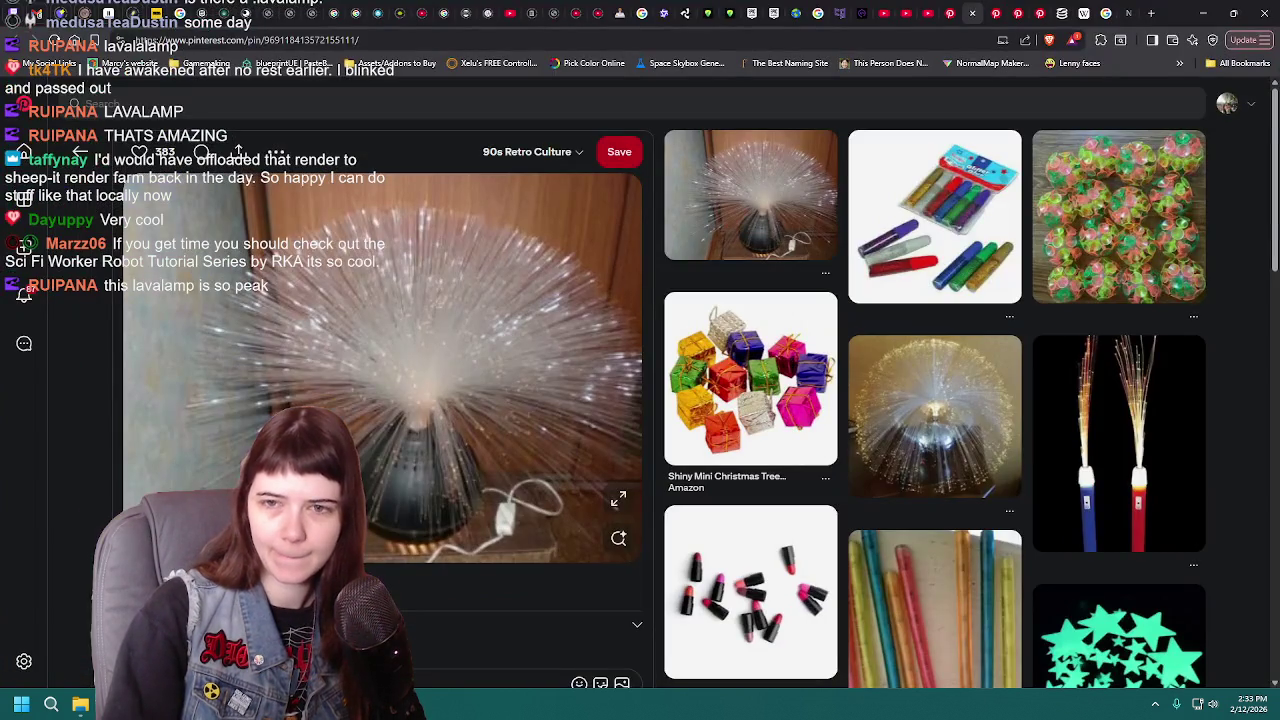
pyautogui.hotkey('alt', 'Tab')
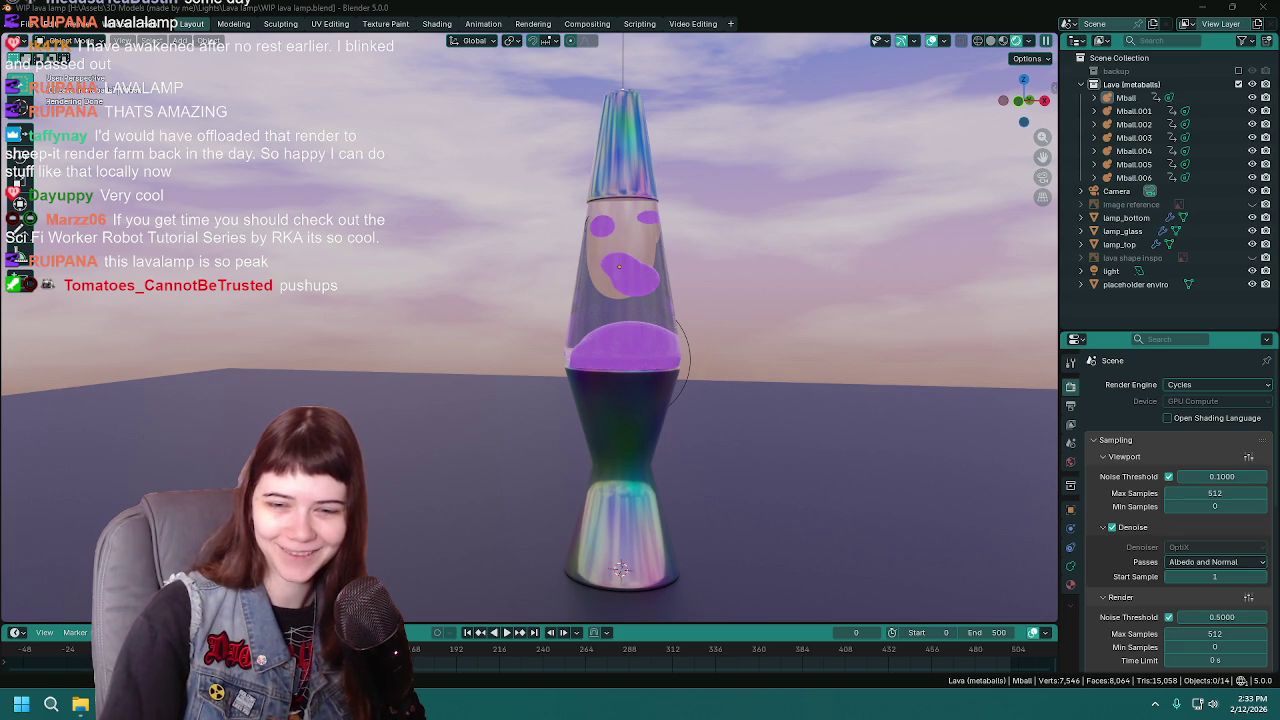
pyautogui.hotkey('alt', 'Tab')
pyautogui.doubleClick(971, 90)
pyautogui.moveTo(466, 250)
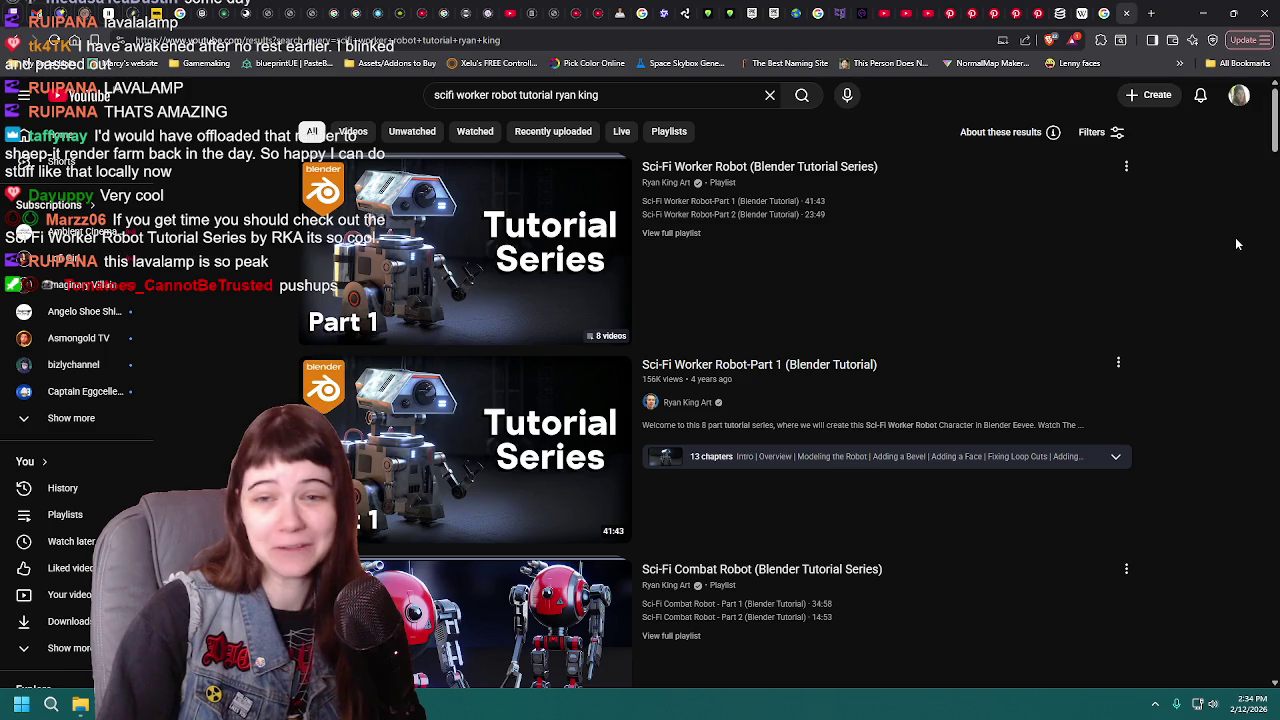
# Step: Close the YouTube robot tutorial tab and one Pinterest tab, then return to Blender
pyautogui.click(1127, 14)
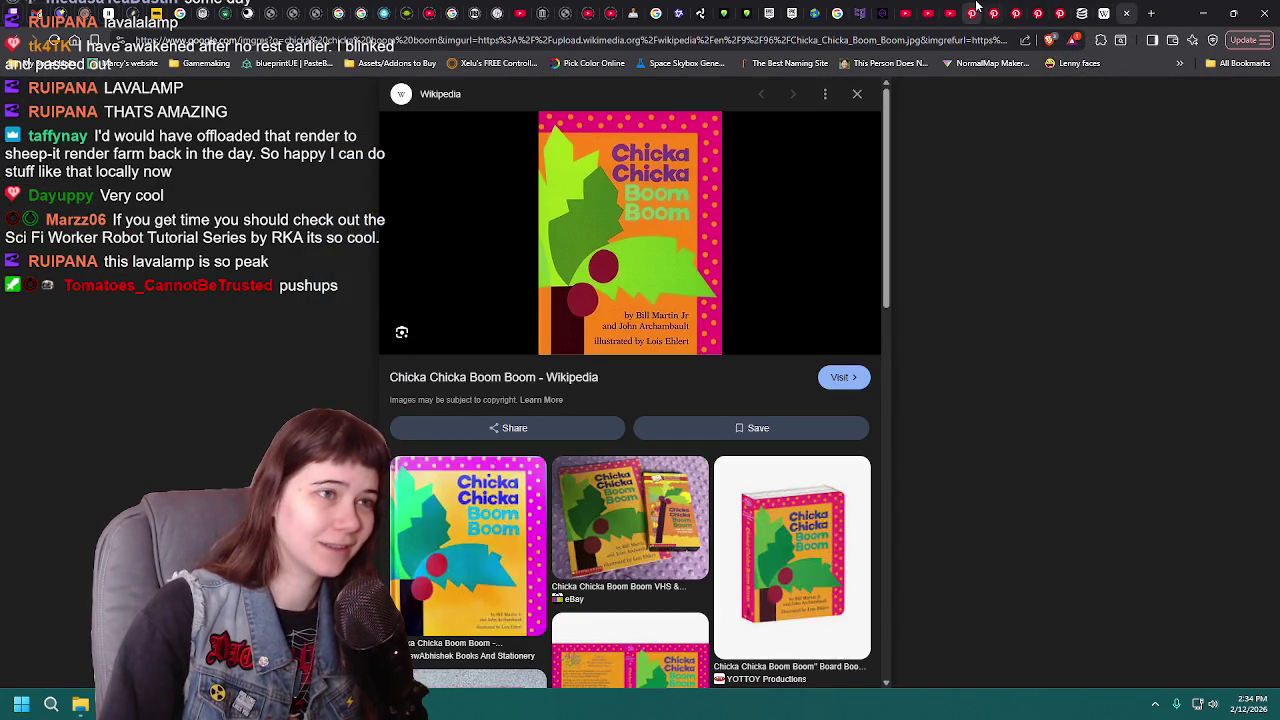
pyautogui.click(977, 8)
pyautogui.click(994, 13)
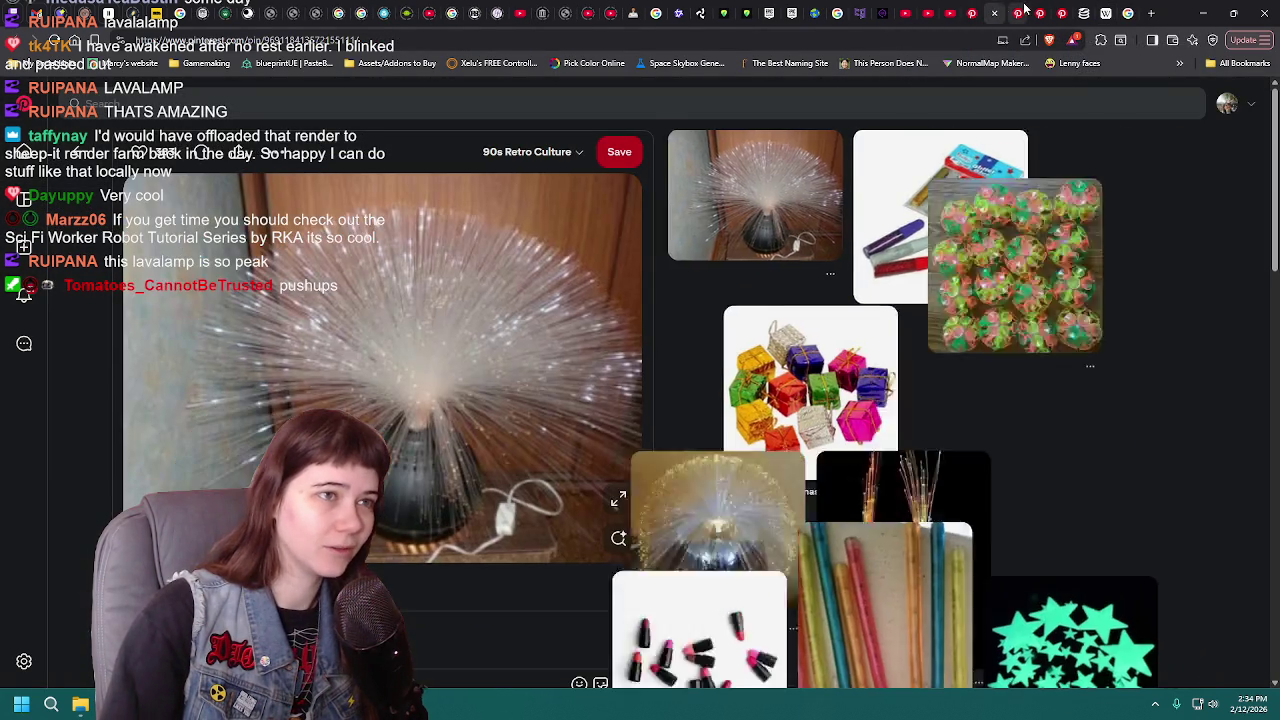
pyautogui.click(1018, 13)
pyautogui.click(990, 13)
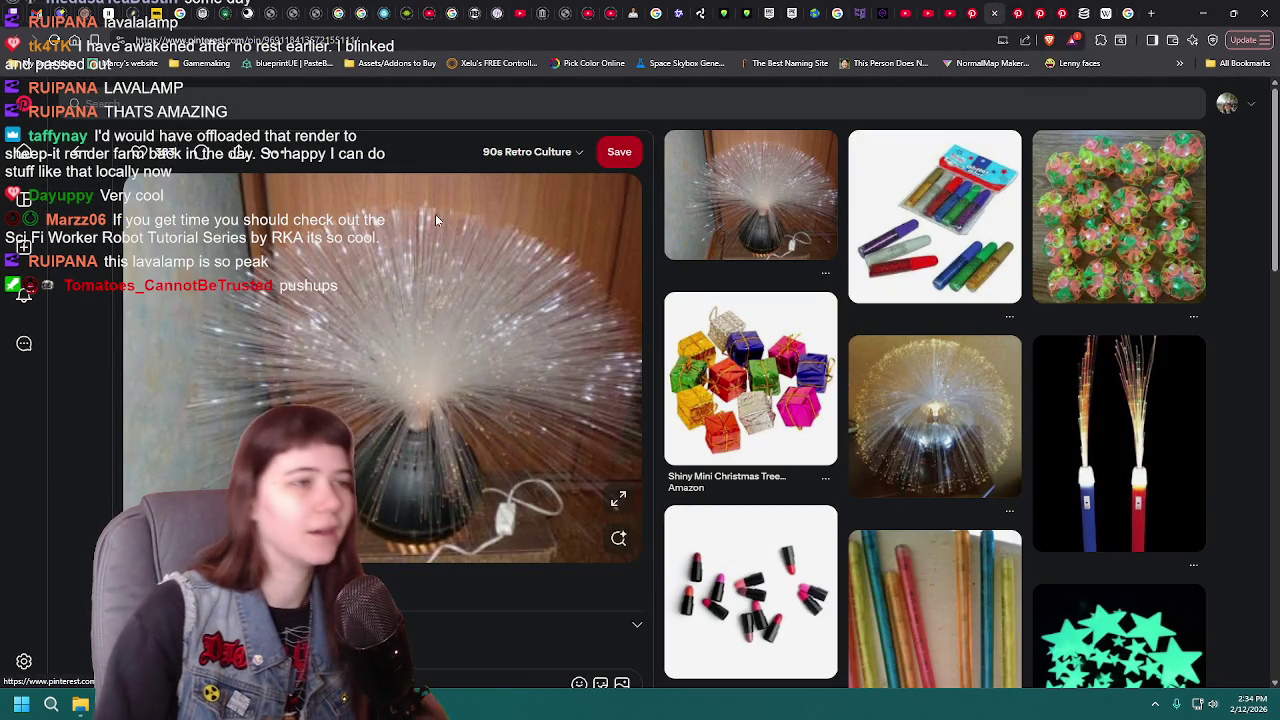
pyautogui.click(97, 157)
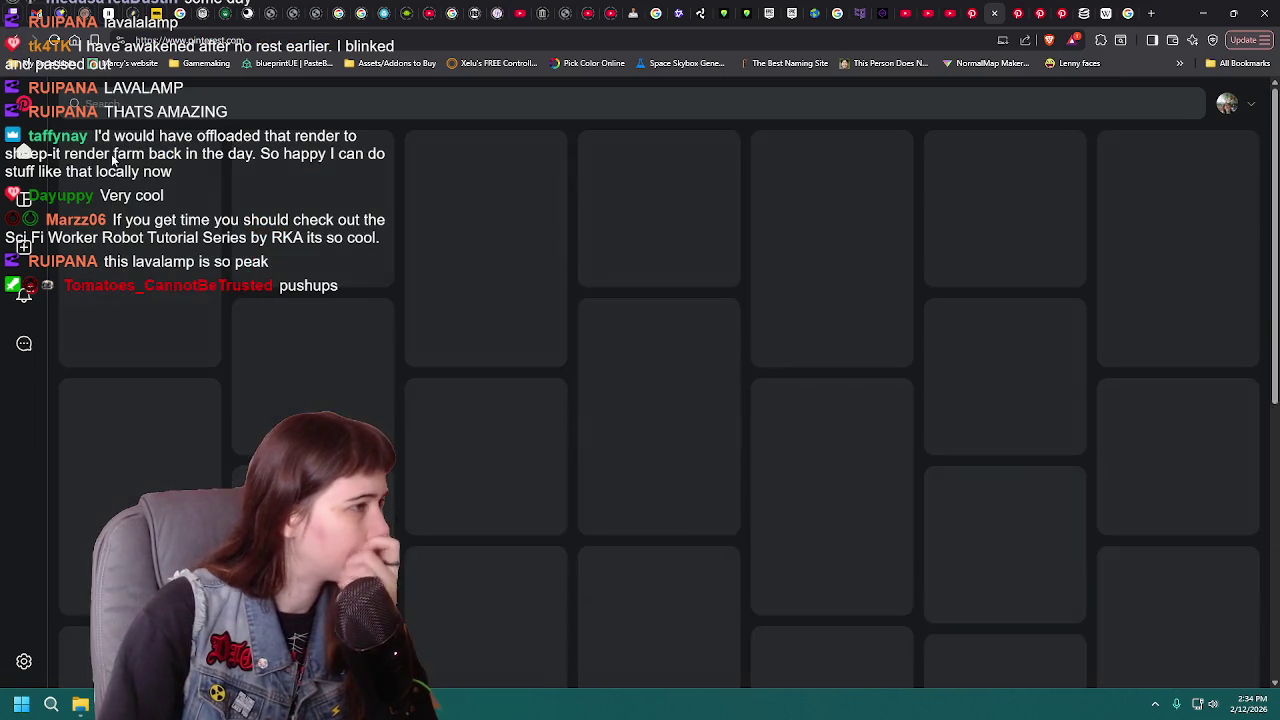
pyautogui.hotkey('ctrl', 'w')
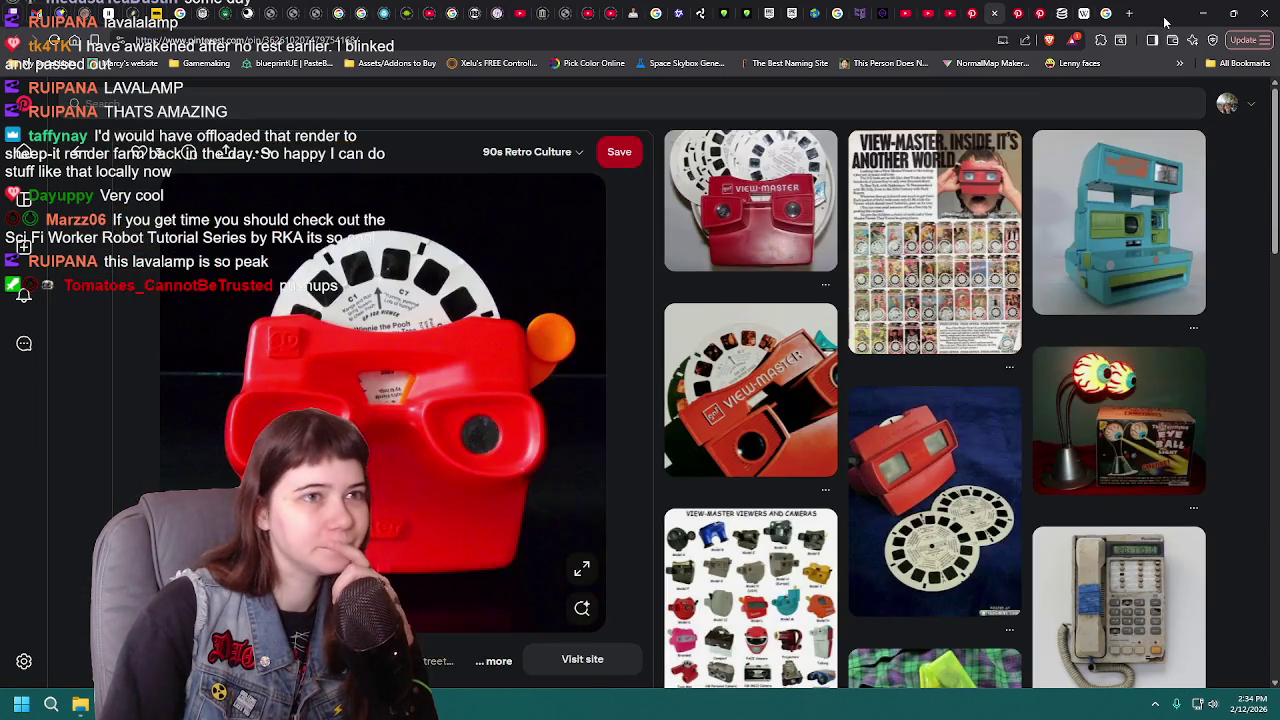
pyautogui.hotkey('alt', 'Tab')
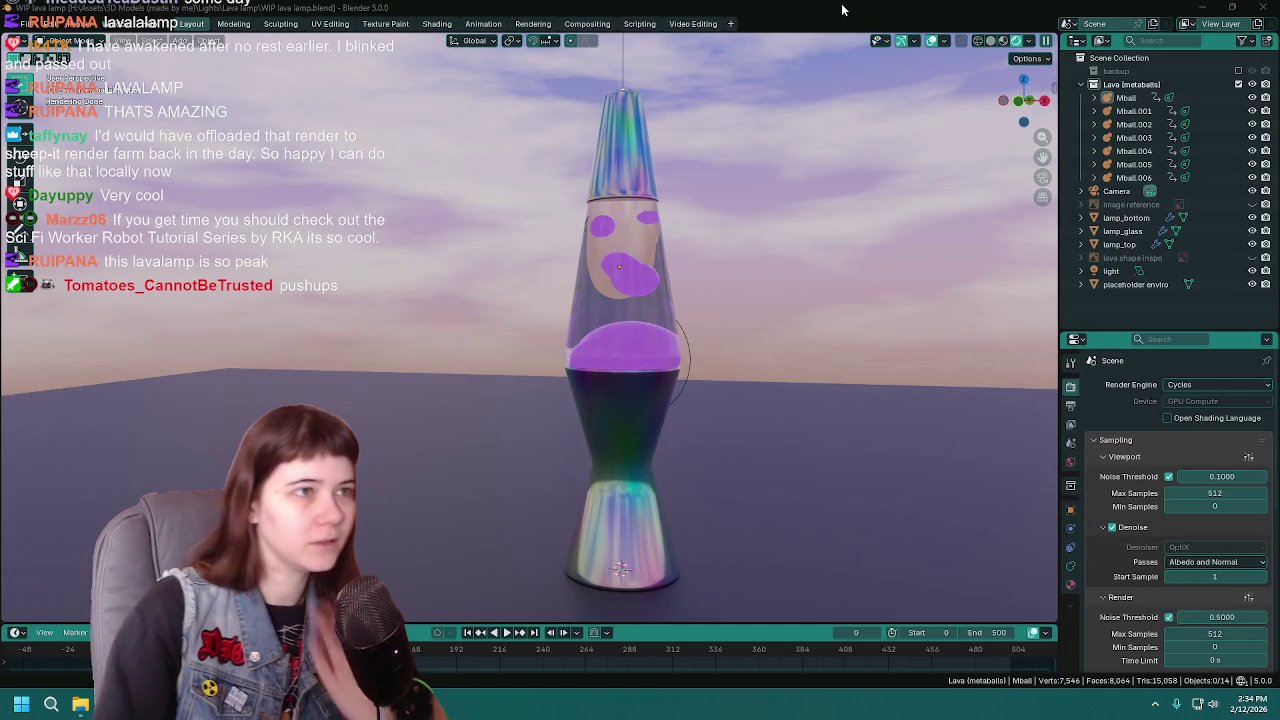
# Step: Save WIP lava lamp.blend, switch to Material Preview shading, and quit Blender
pyautogui.keyDown('ctrl'); pyautogui.moveTo(779, 386); pyautogui.dragTo(778, 358, button='middle'); pyautogui.keyUp('ctrl')
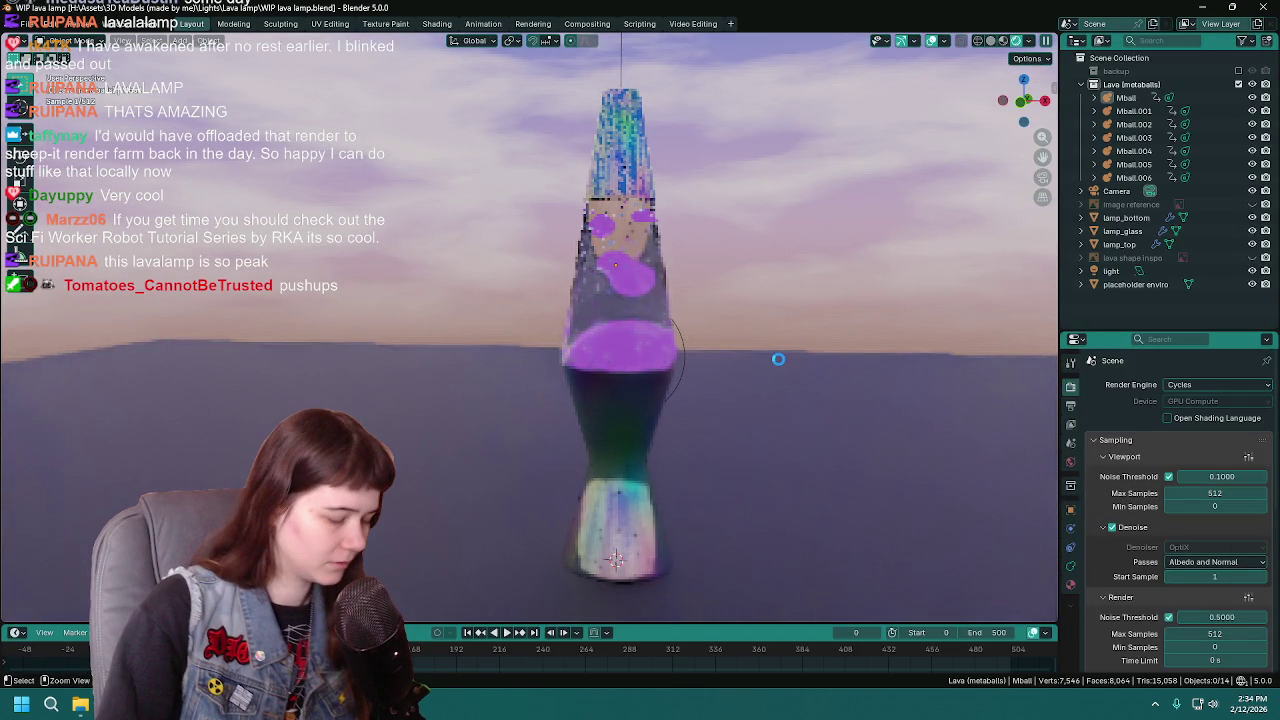
pyautogui.hotkey('ctrl', 's')
pyautogui.press('z')
pyautogui.moveTo(853, 307); pyautogui.dragTo(816, 325, button='middle')
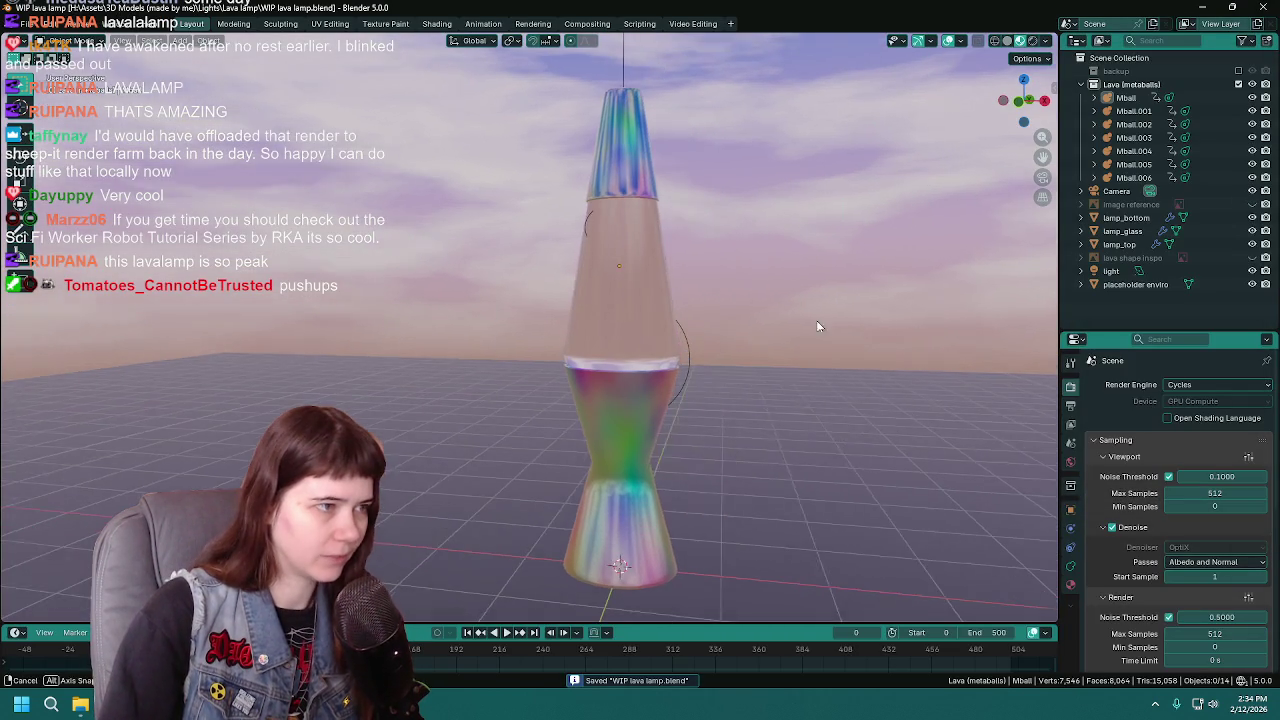
pyautogui.press('super+d')
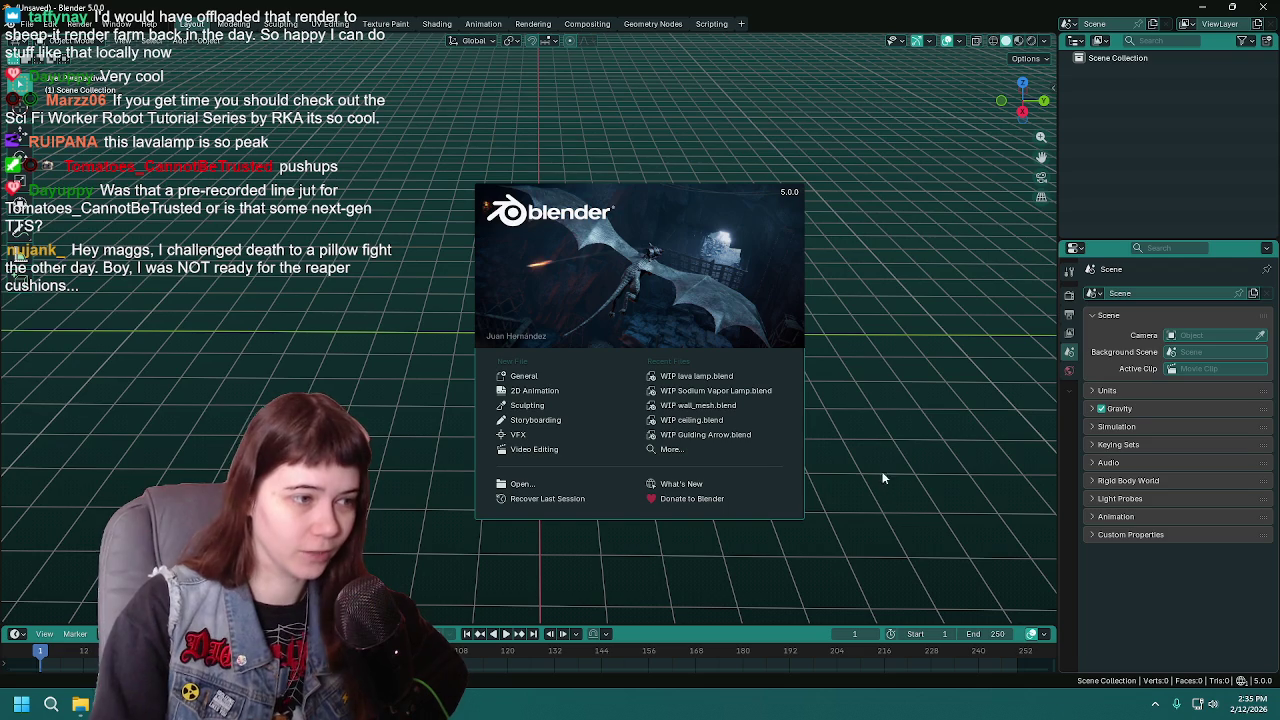
# Step: Close the Blender splash screen and orbit the empty new scene
pyautogui.moveTo(722, 395); pyautogui.dragTo(712, 342, button='middle')
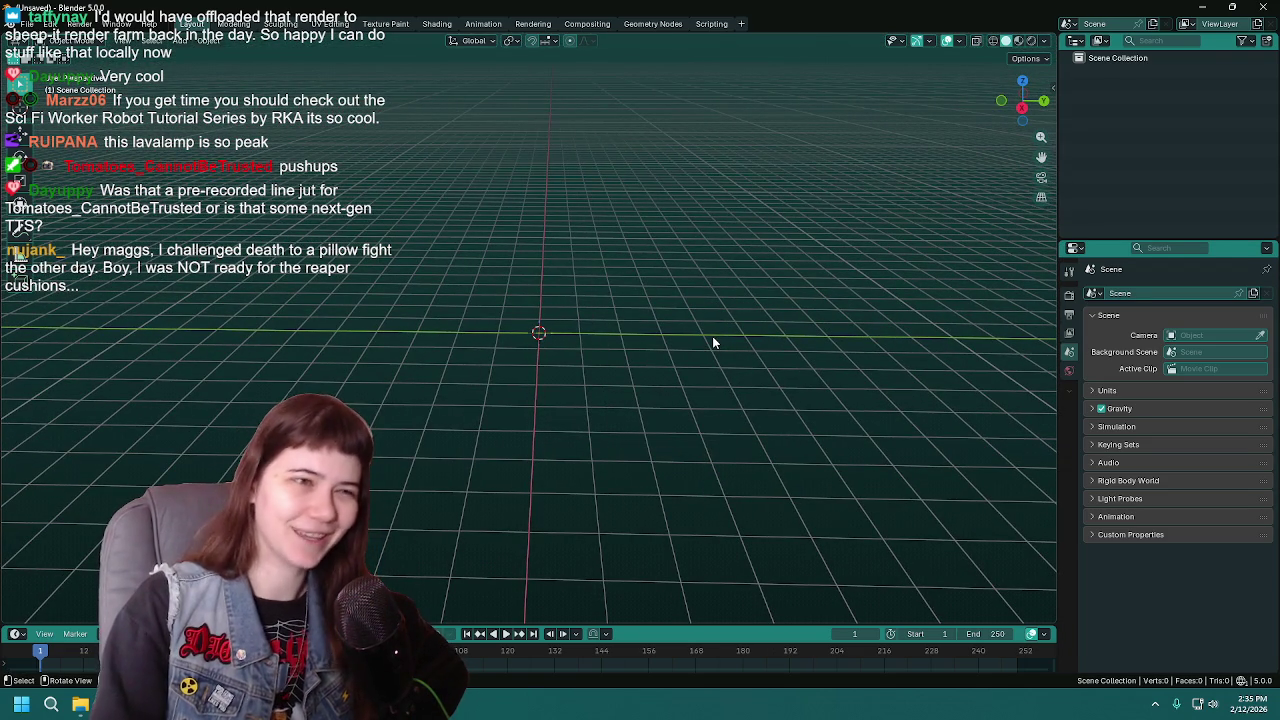
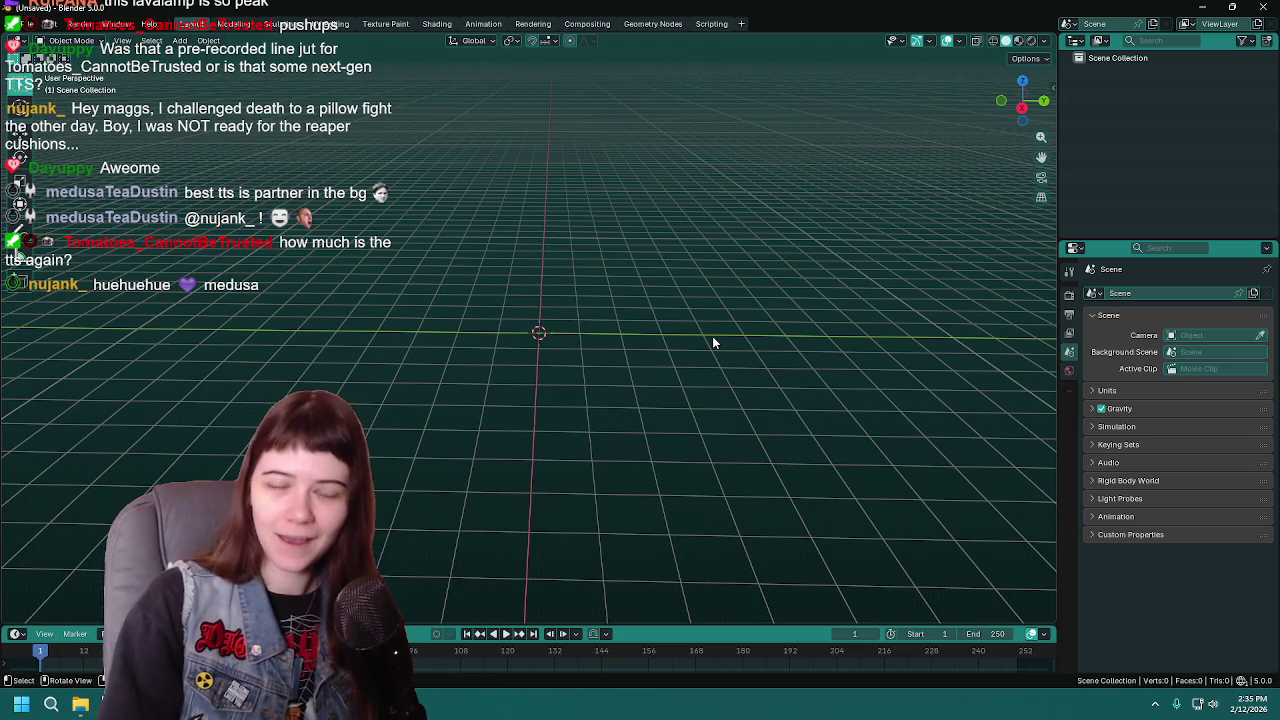
# Step: Look through the Magna Doodle, View-Master and Etch-A-Sketch reference pins, then close the Sonic shampoo pin
pyautogui.moveTo(688, 346); pyautogui.dragTo(662, 349, button='middle')
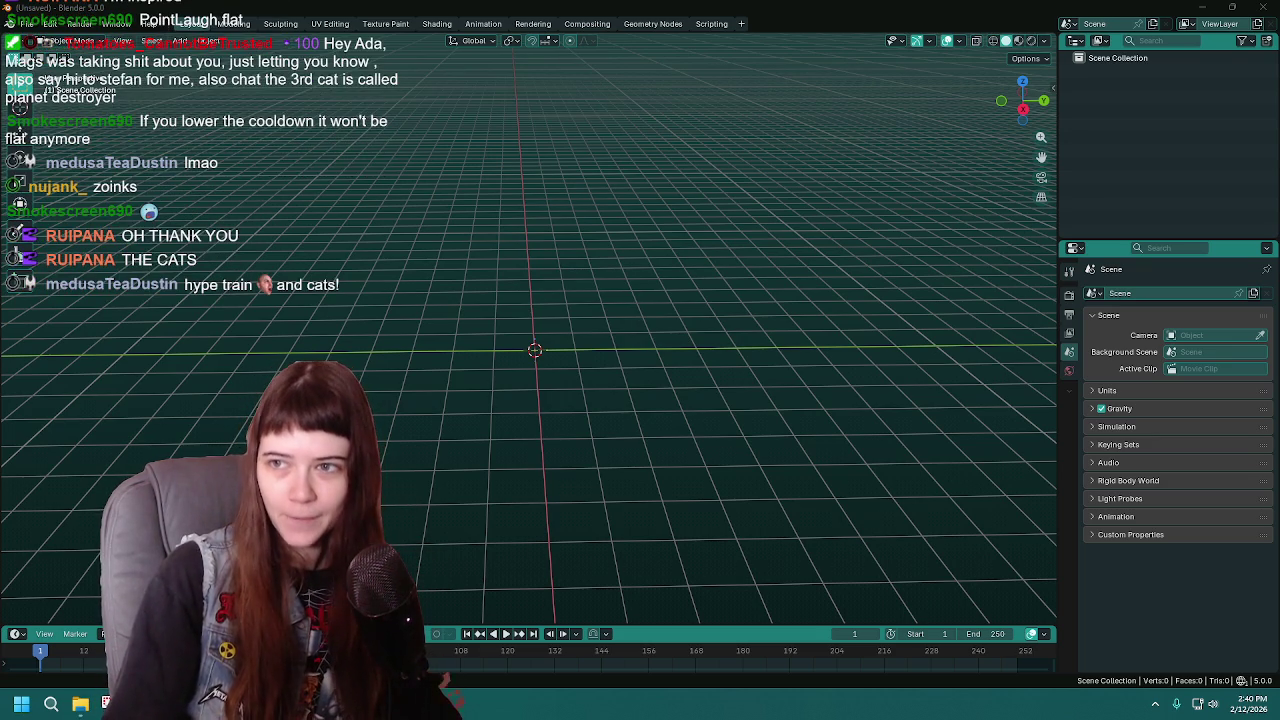
pyautogui.hotkey('alt', 'Tab')
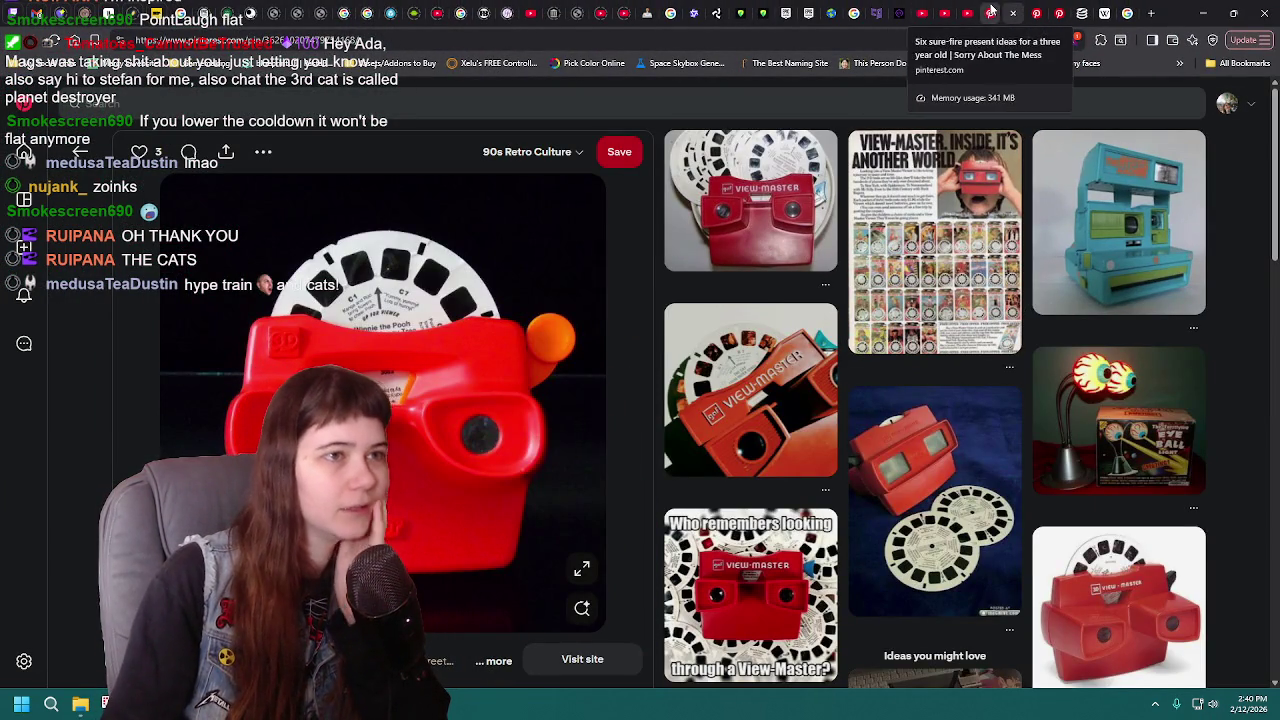
pyautogui.click(990, 12)
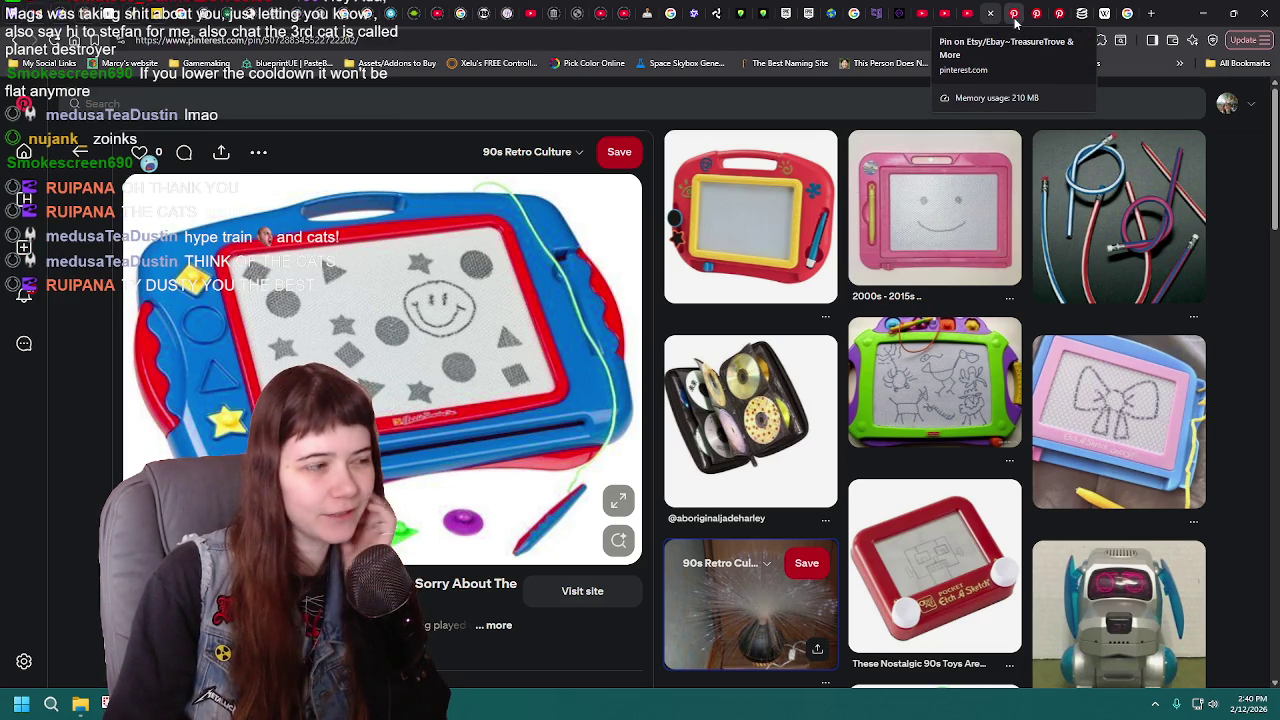
pyautogui.click(1014, 14)
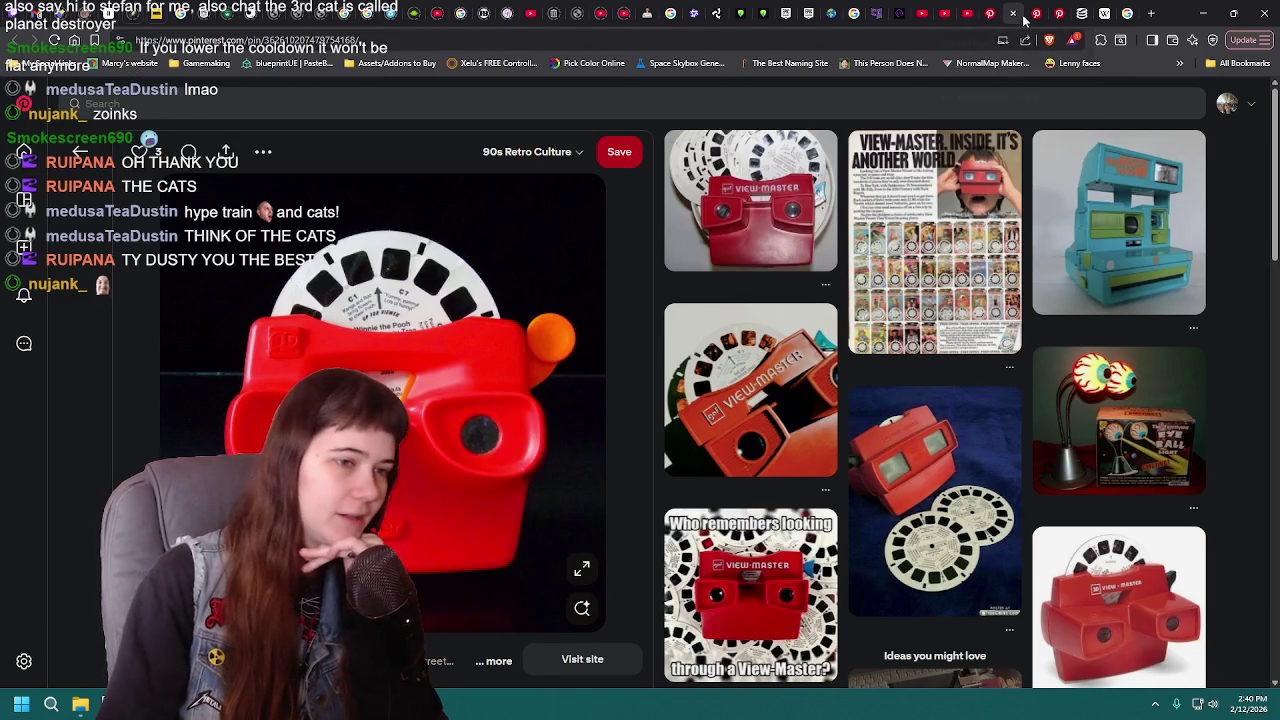
pyautogui.click(1035, 14)
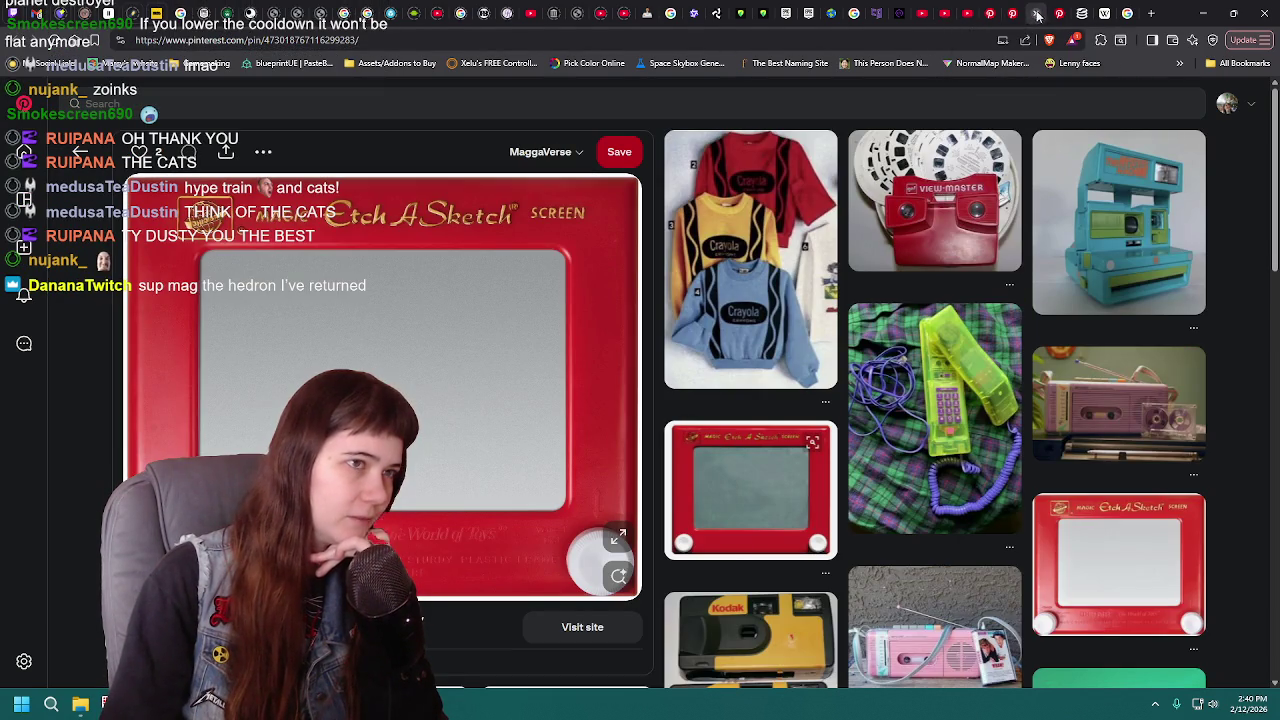
pyautogui.click(1058, 12)
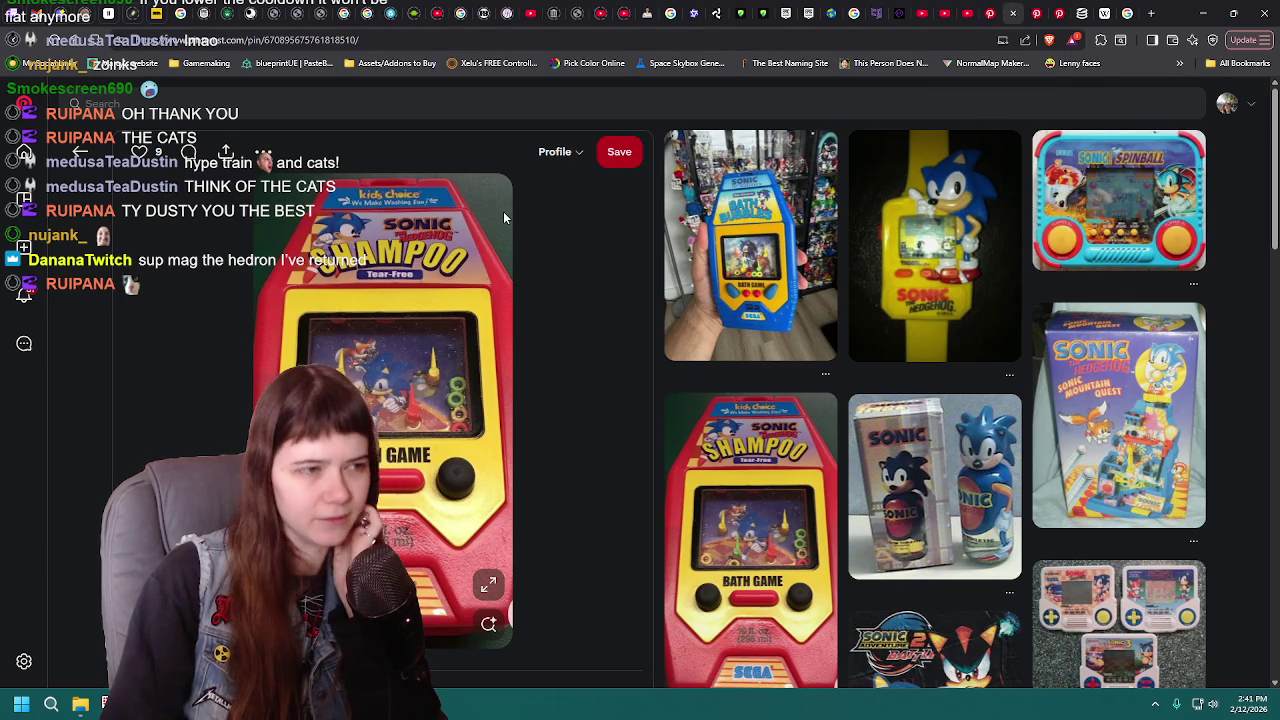
pyautogui.moveTo(934, 245)
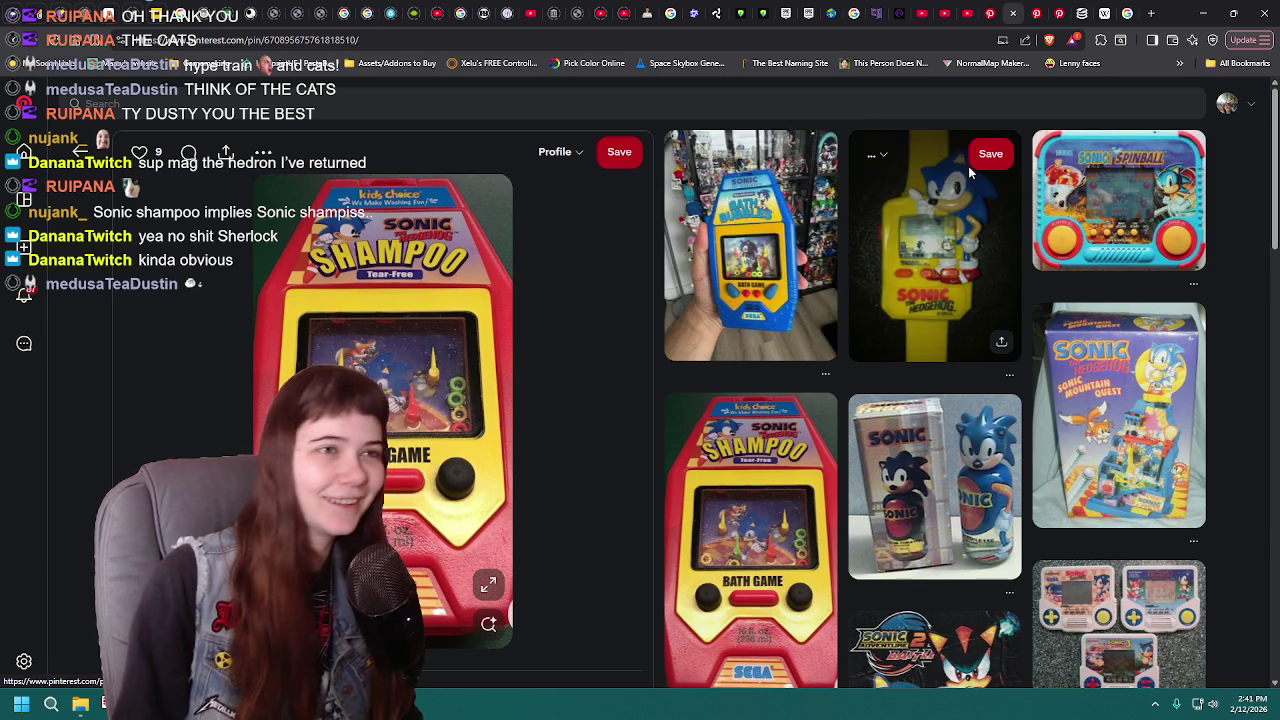
pyautogui.click(1015, 12)
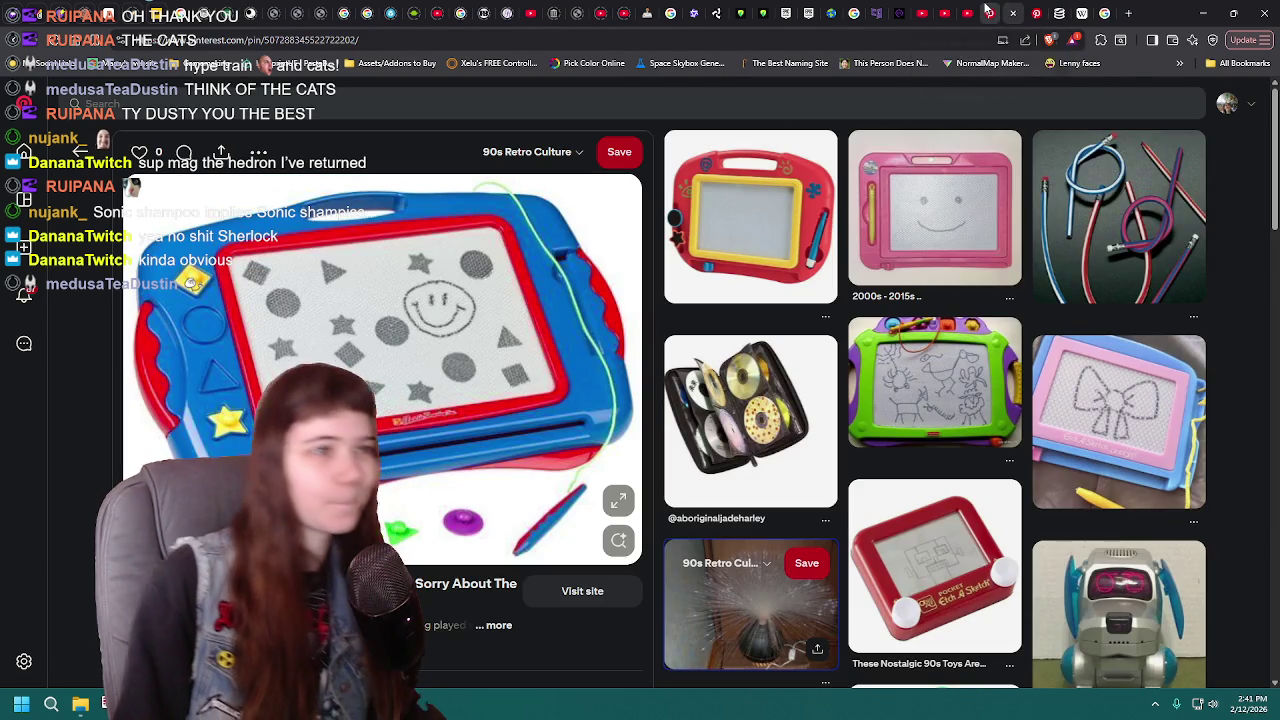
# Step: Close the drawing board pin to reveal the Etch A Sketch pin, then return to Blender
pyautogui.click(1013, 12)
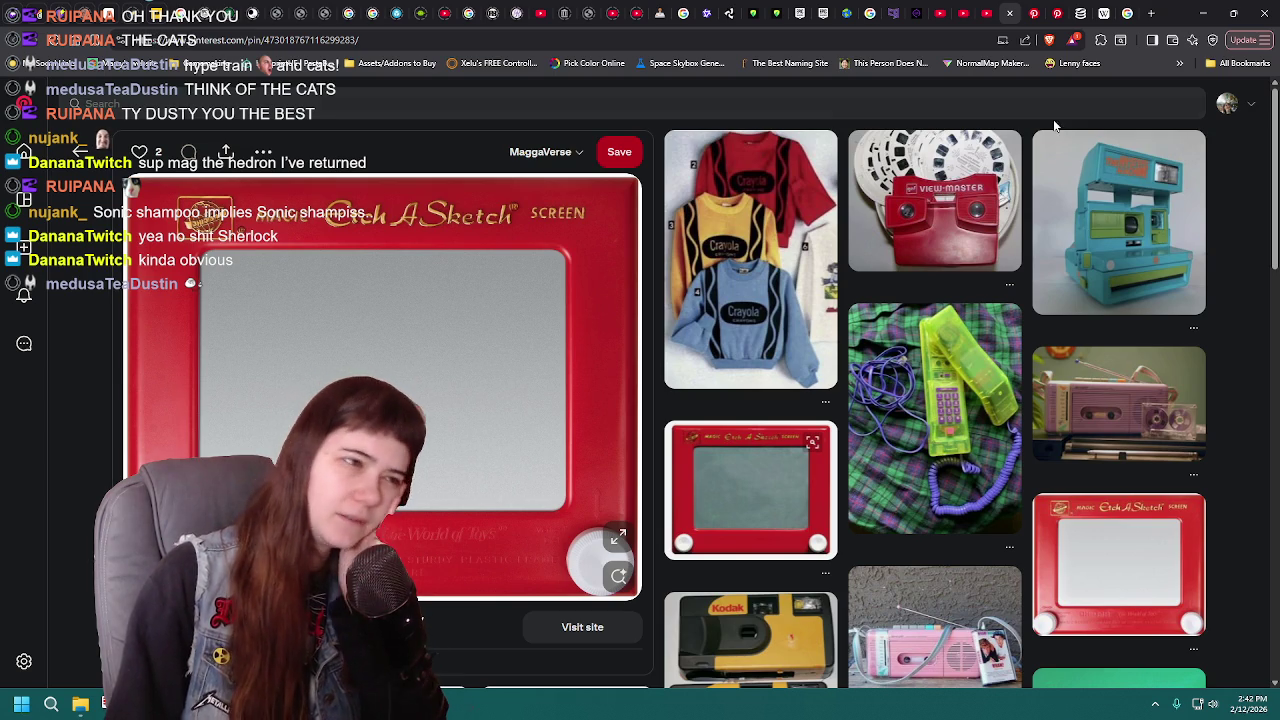
pyautogui.hotkey('alt', 'Tab')
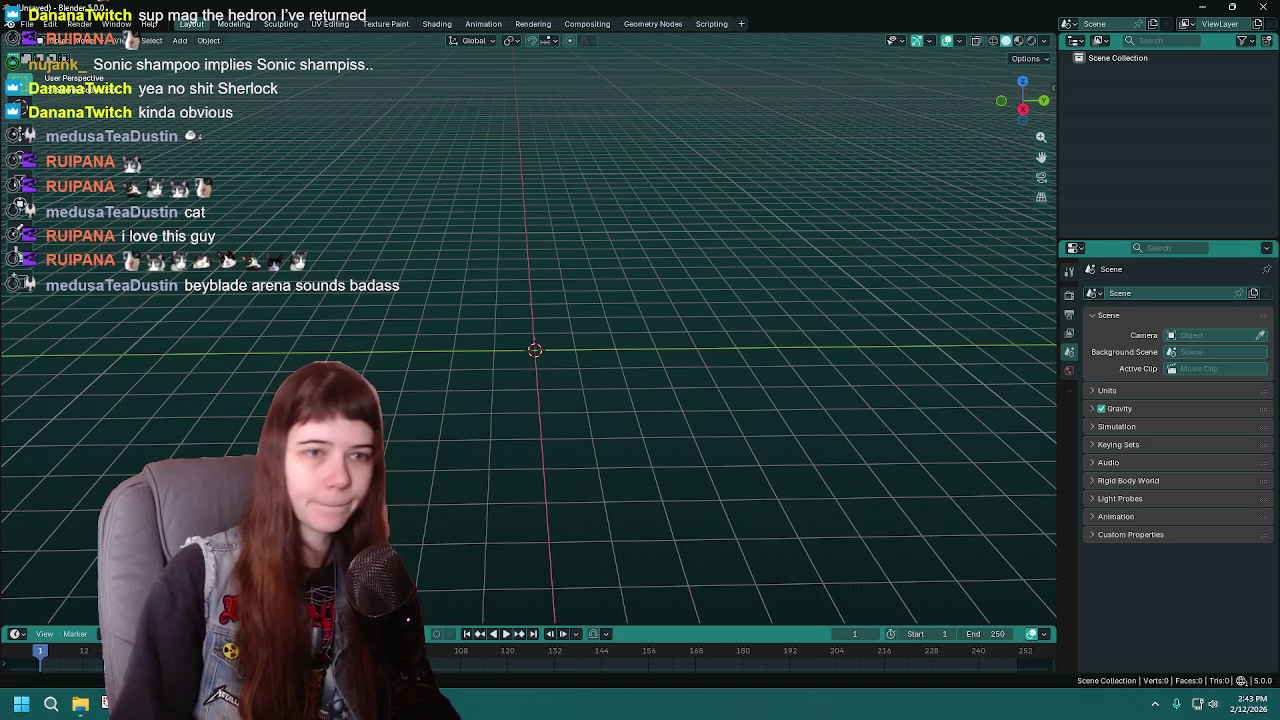
# Step: Drop the Etch A Sketch photo into the scene and rename it 'Image reference'
pyautogui.moveTo(1279, 360); pyautogui.dragTo(657, 305)
pyautogui.scroll(3, 838, 377)
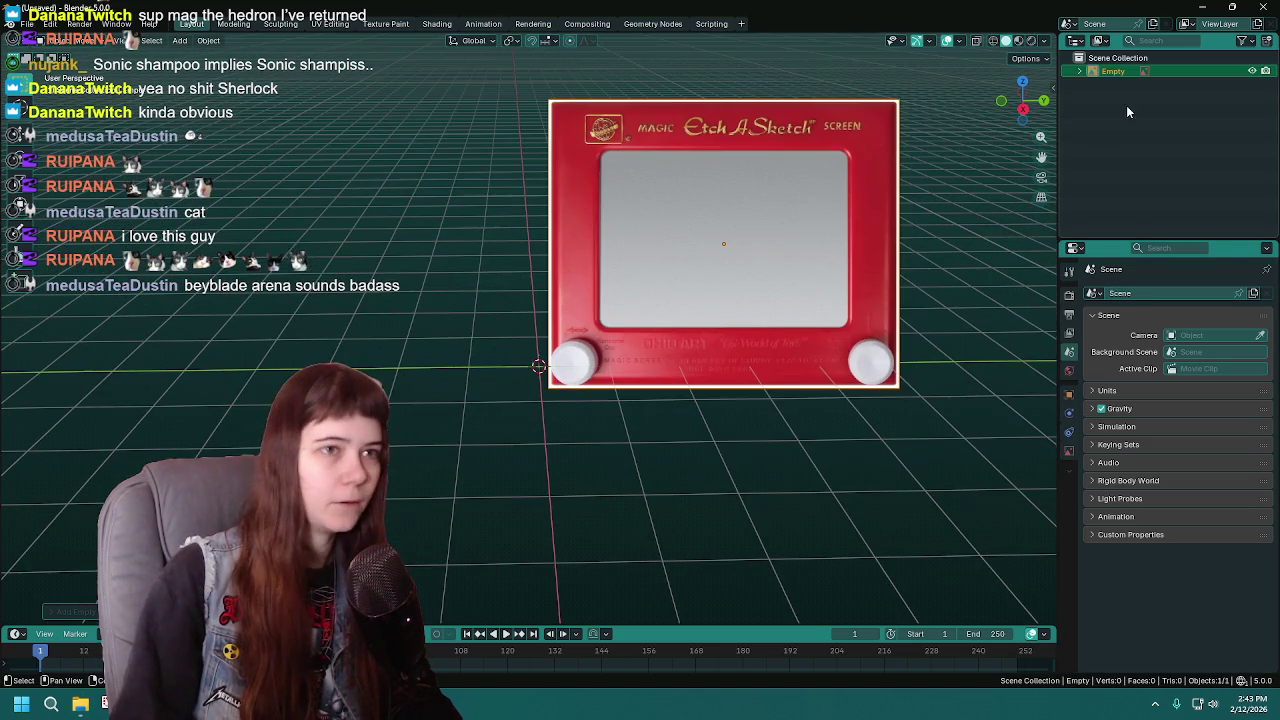
pyautogui.doubleClick(1118, 71)
pyautogui.write('Image reference')
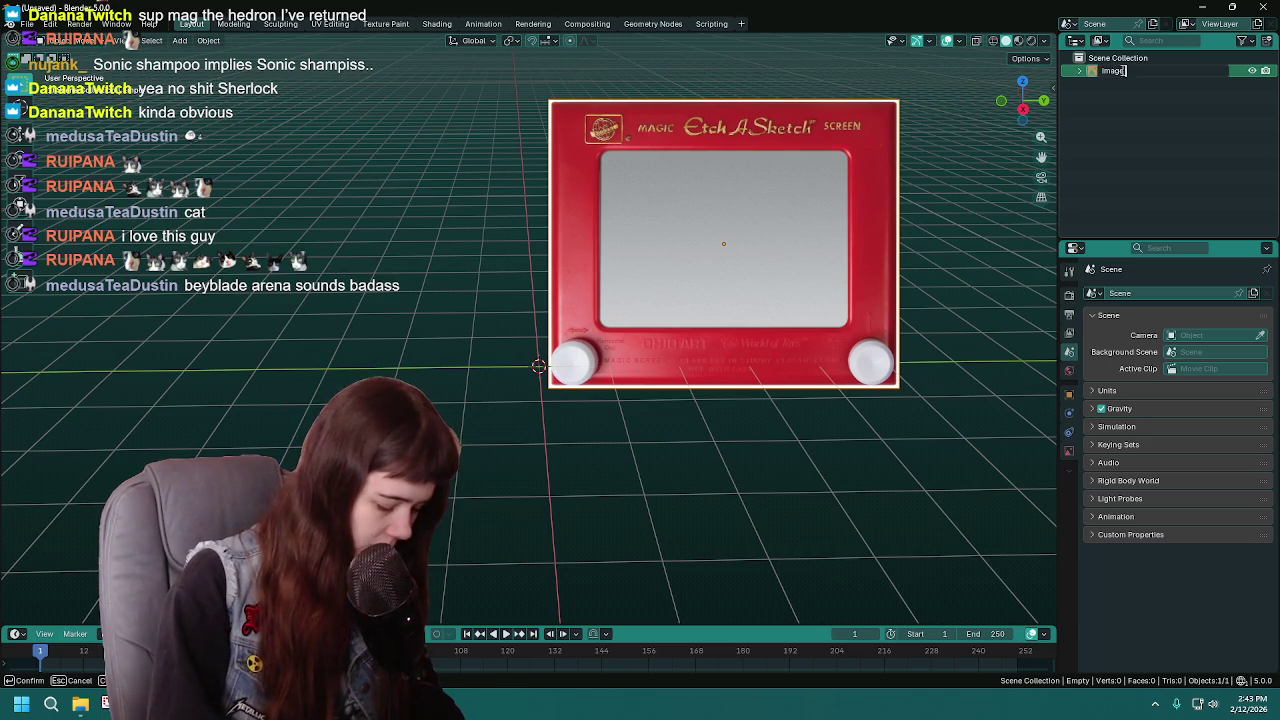
pyautogui.press('Return')
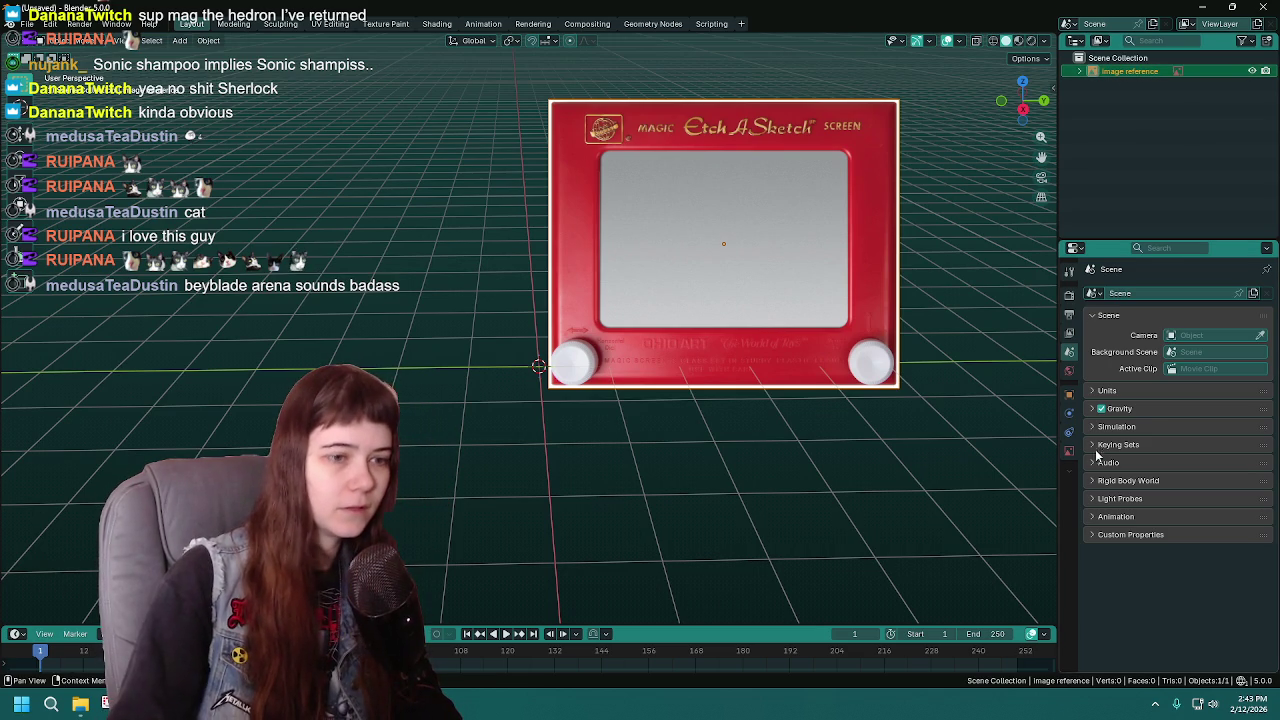
# Step: Reset the image's Z and X rotation to 0° in Object properties
pyautogui.click(1068, 394)
pyautogui.moveTo(1196, 405); pyautogui.dragTo(1196, 392)
pyautogui.write('0')
pyautogui.press('Return')
pyautogui.click(1199, 379)
pyautogui.write('90')
pyautogui.press('Return')
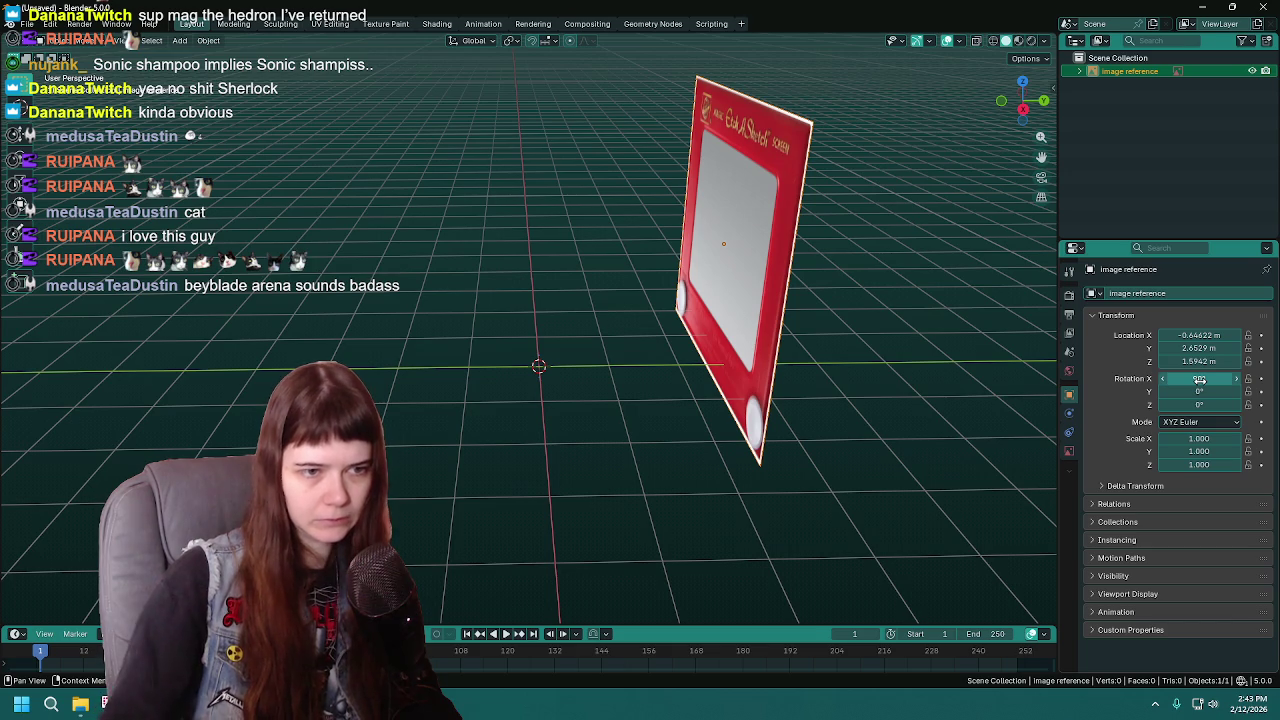
pyautogui.write('0')
pyautogui.press('Return')
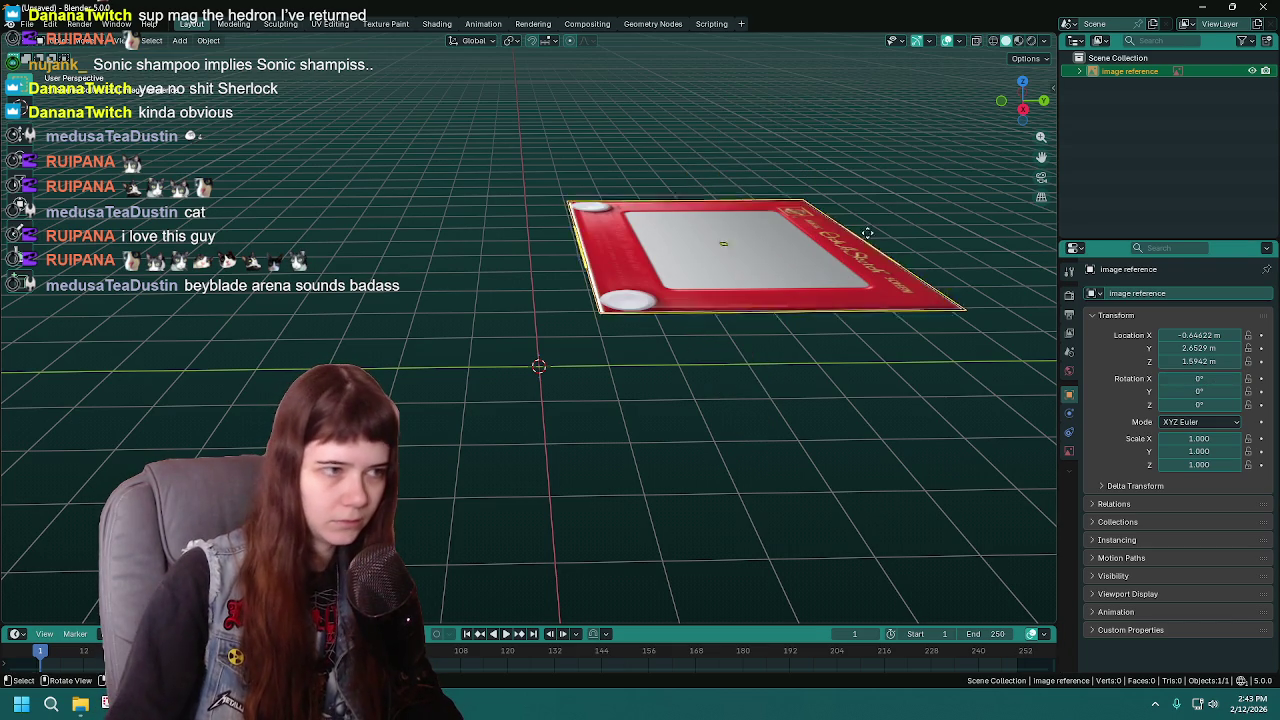
# Step: Turn the image 90° around Z and set X rotation to 90° so it stands upright
pyautogui.press('r')
pyautogui.press('z')
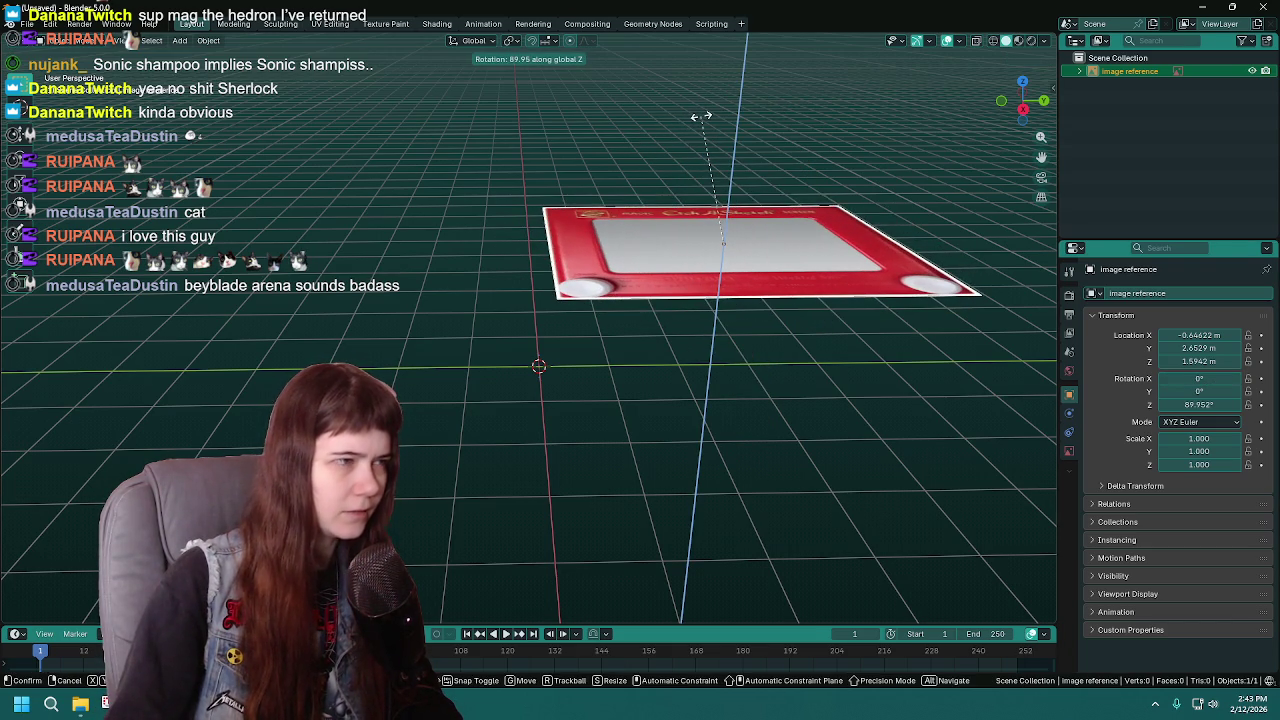
pyautogui.write('90')
pyautogui.press('Return')
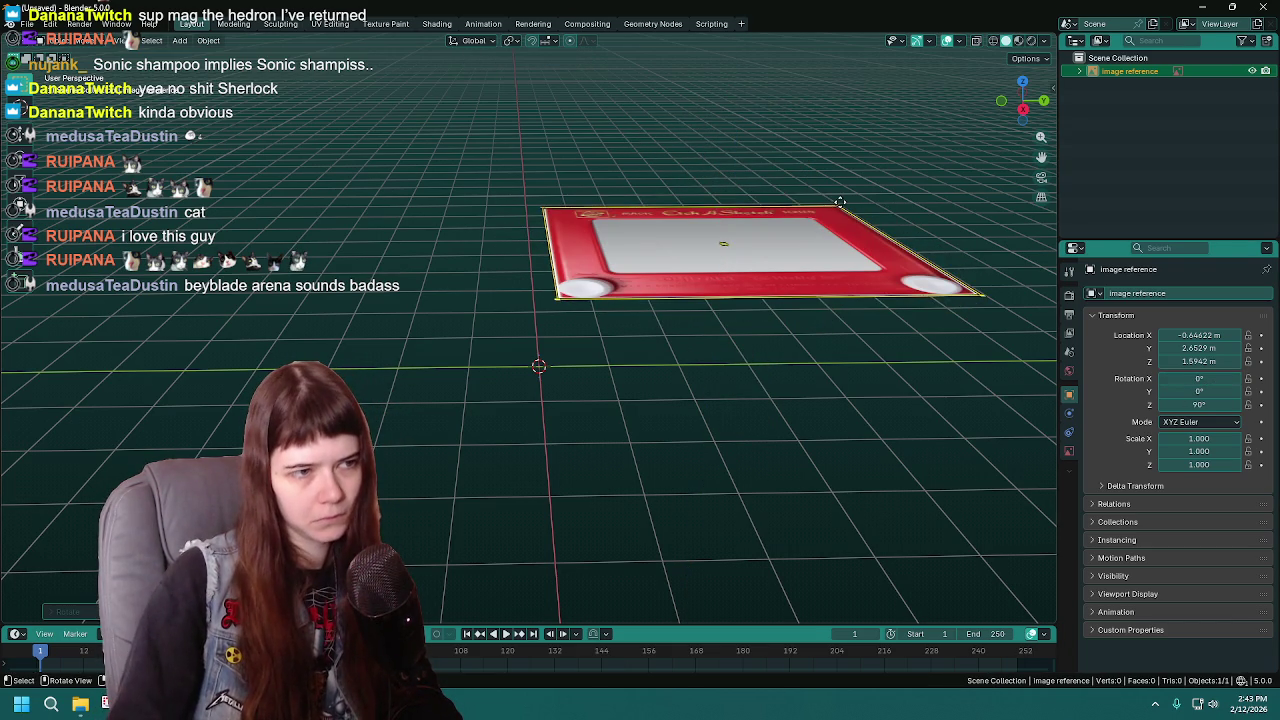
pyautogui.click(1210, 379)
pyautogui.write('90')
pyautogui.press('Return')
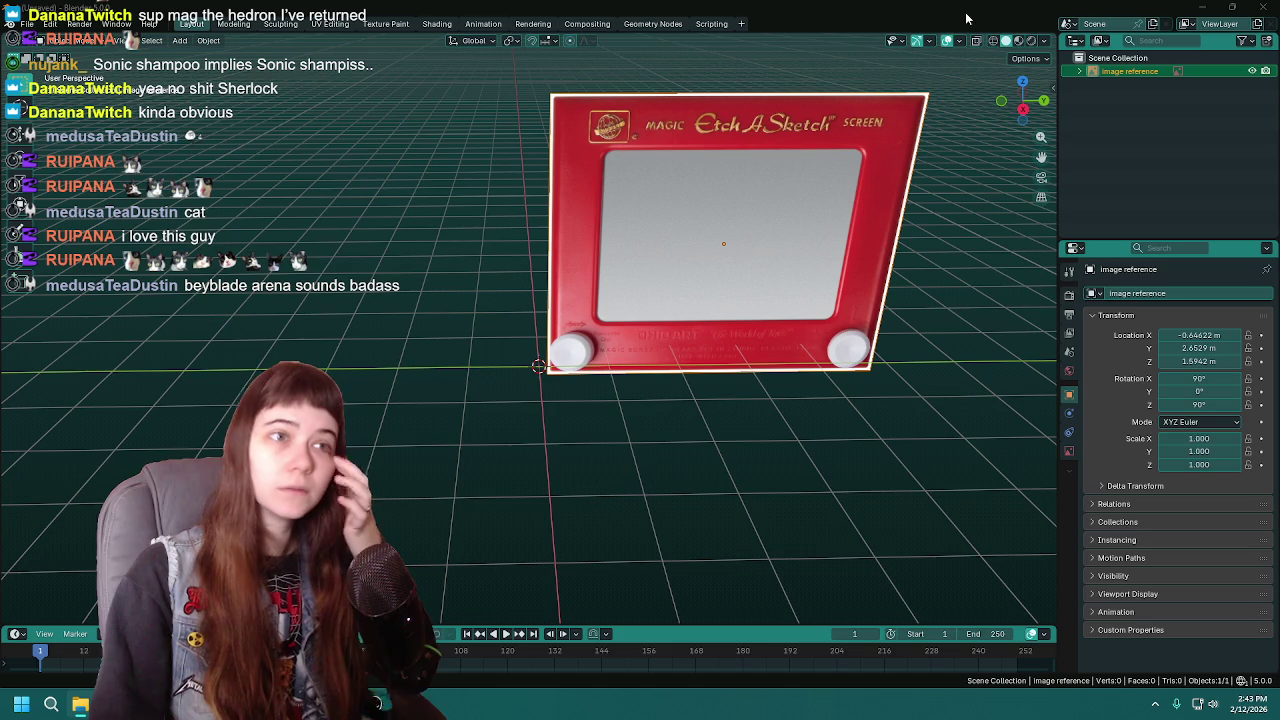
# Step: In the save dialog, navigate through 3D Models, Decorations and Toys and Games to the Etch-a-Sketch folder
pyautogui.hotkey('ctrl', 's')
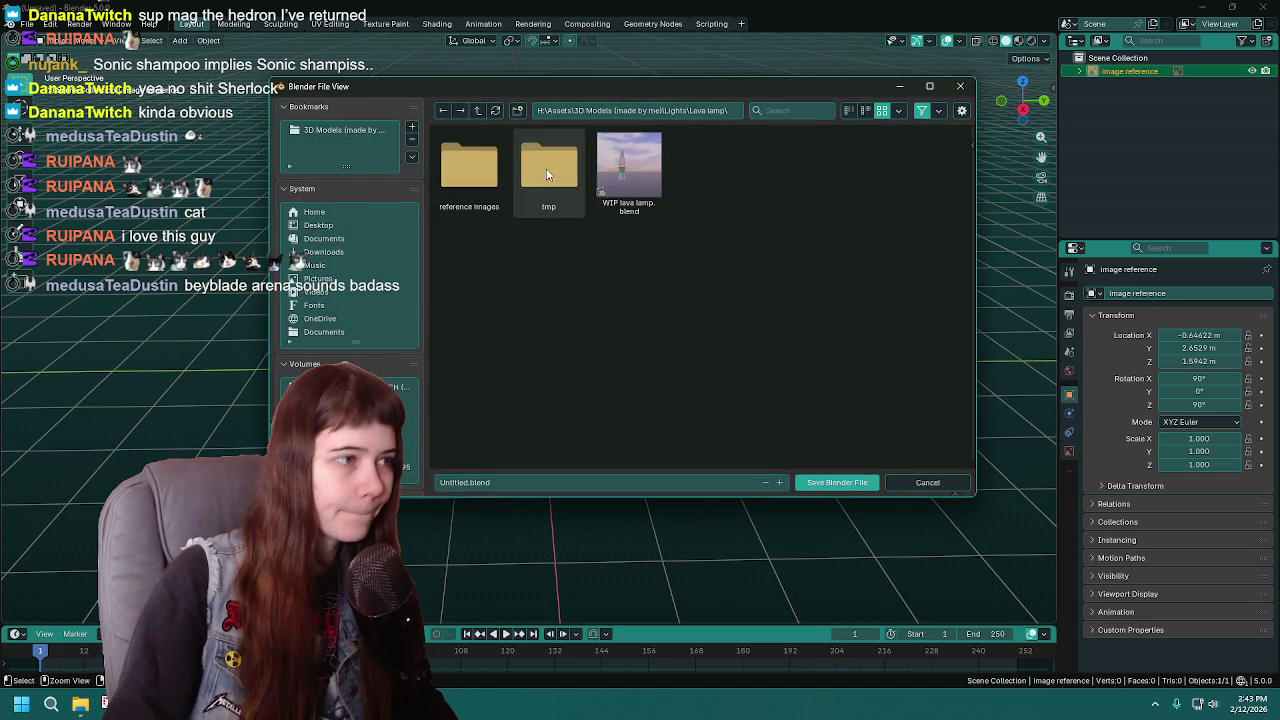
pyautogui.doubleClick(474, 110)
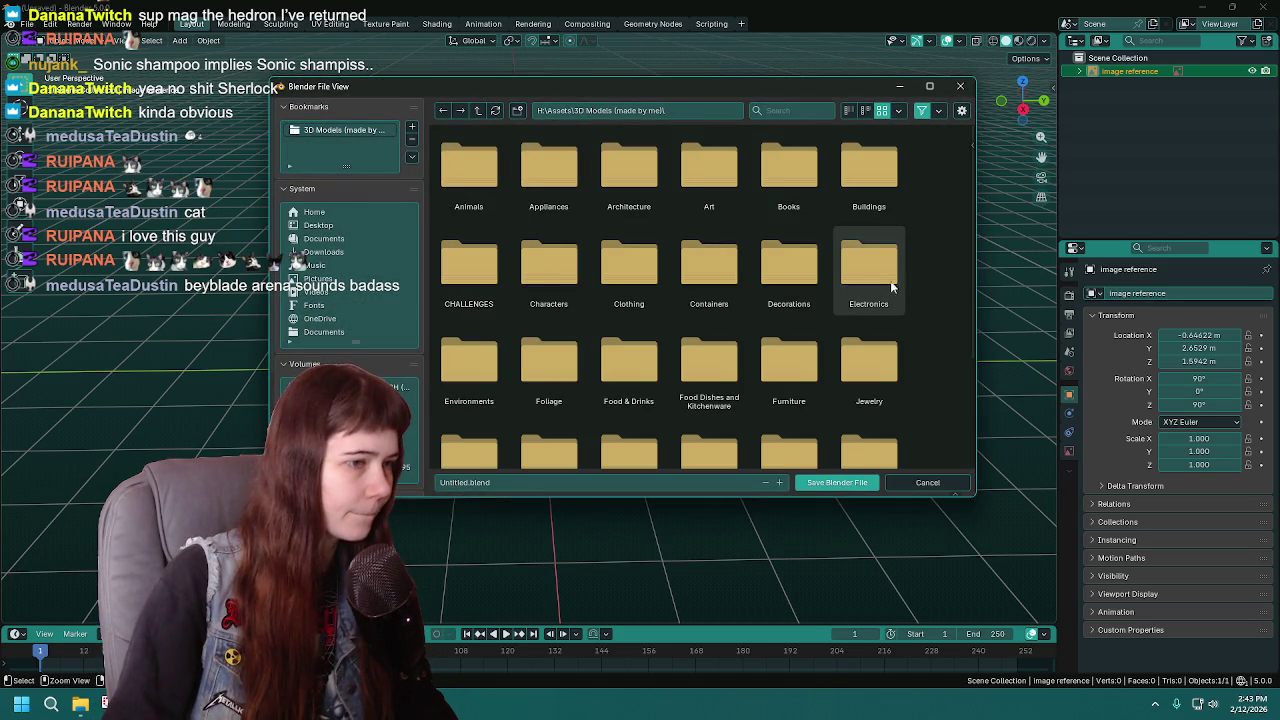
pyautogui.doubleClick(801, 276)
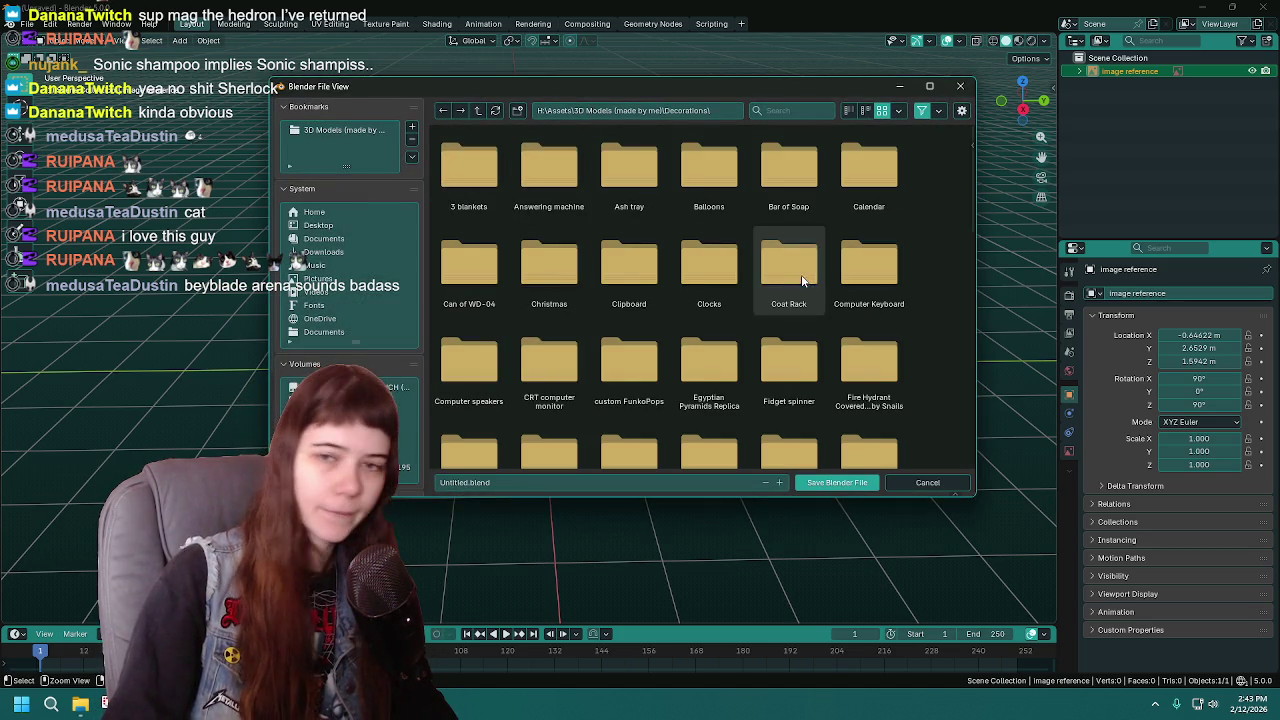
pyautogui.scroll(-5, 790, 310)
pyautogui.scroll(-5, 755, 363)
pyautogui.scroll(-4, 815, 360)
pyautogui.scroll(-2, 740, 340)
pyautogui.scroll(-1, 651, 340)
pyautogui.doubleClick(469, 358)
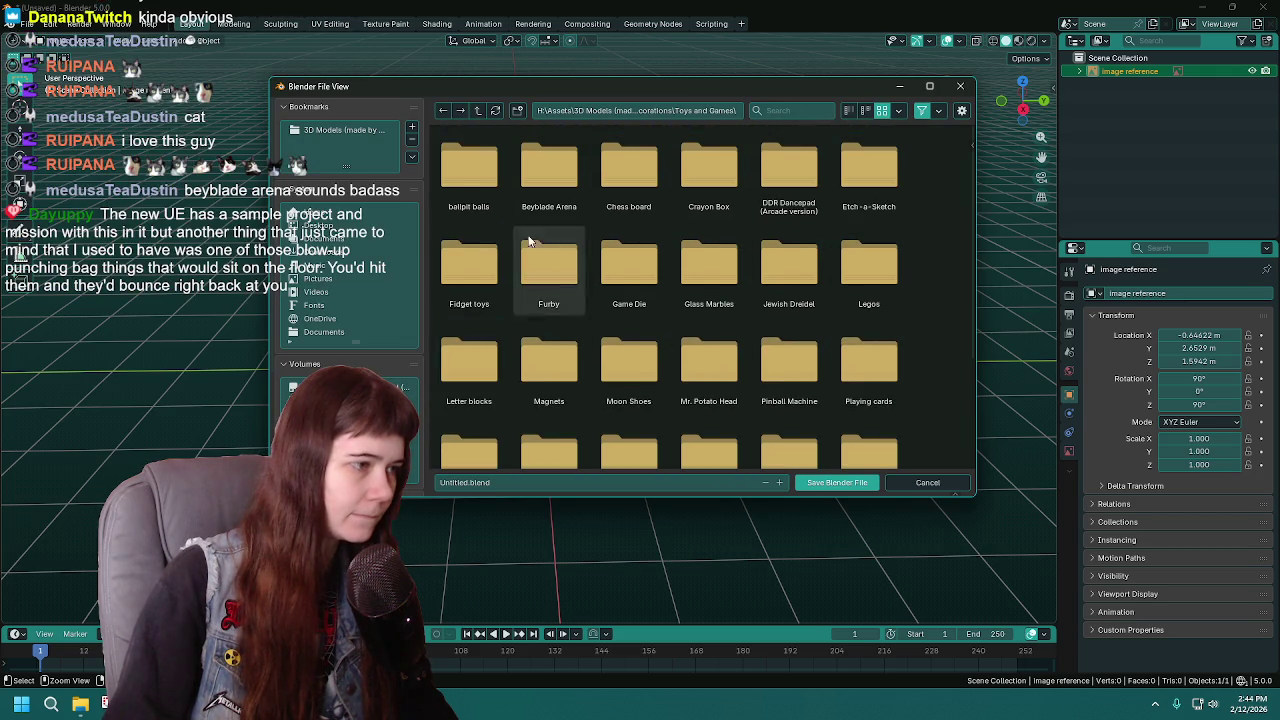
pyautogui.doubleClick(850, 200)
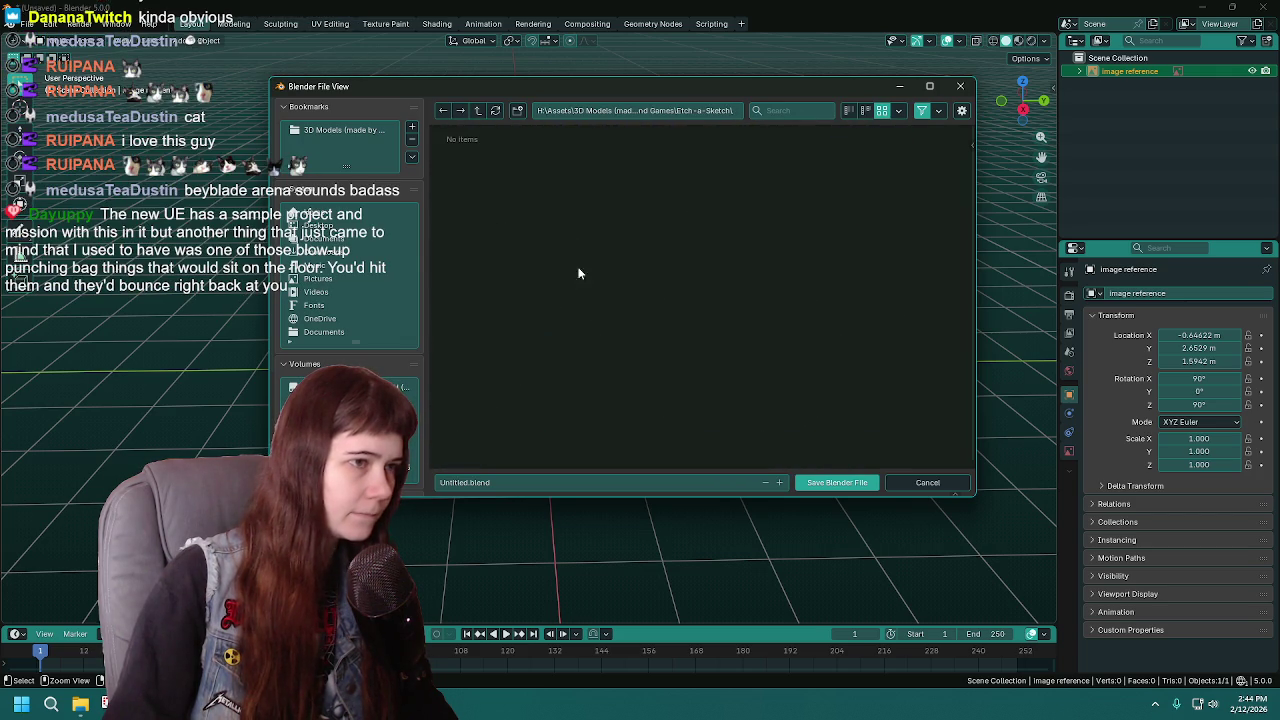
# Step: Save the project there as WIP Etch-a-Sketch.blend
pyautogui.click(510, 482)
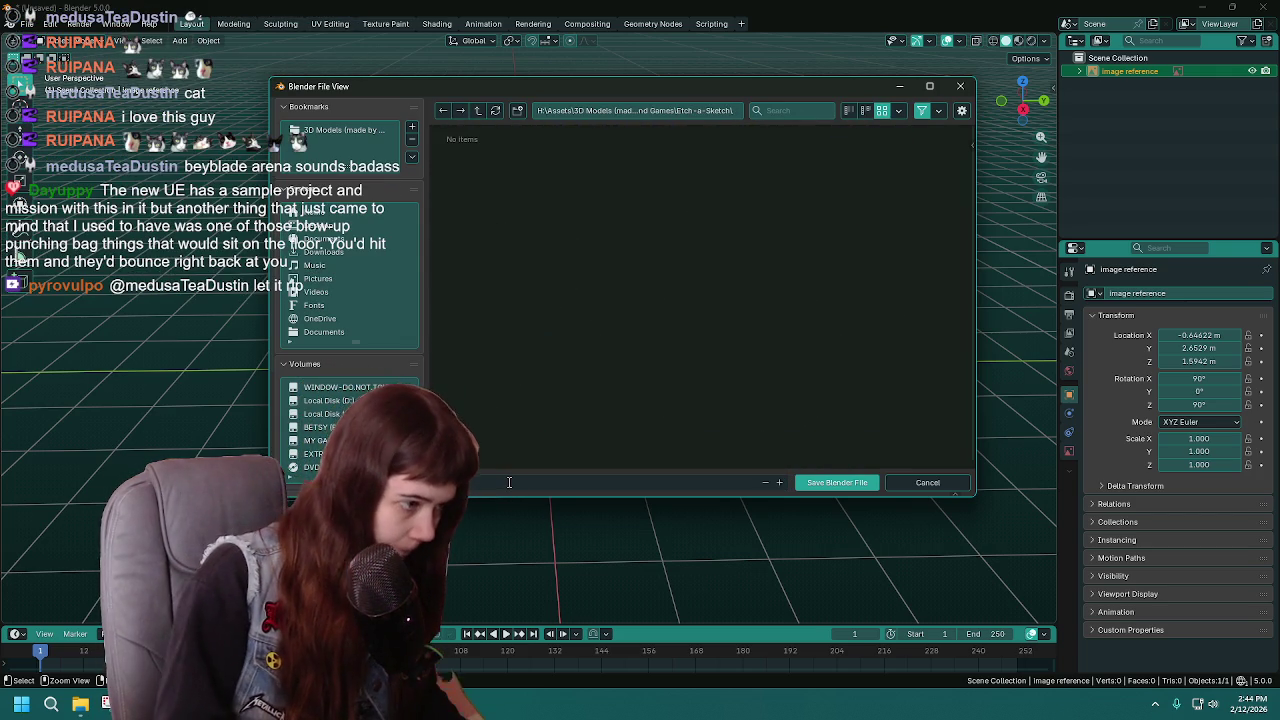
pyautogui.write('Etch-a-Sketch')
pyautogui.press('Return')
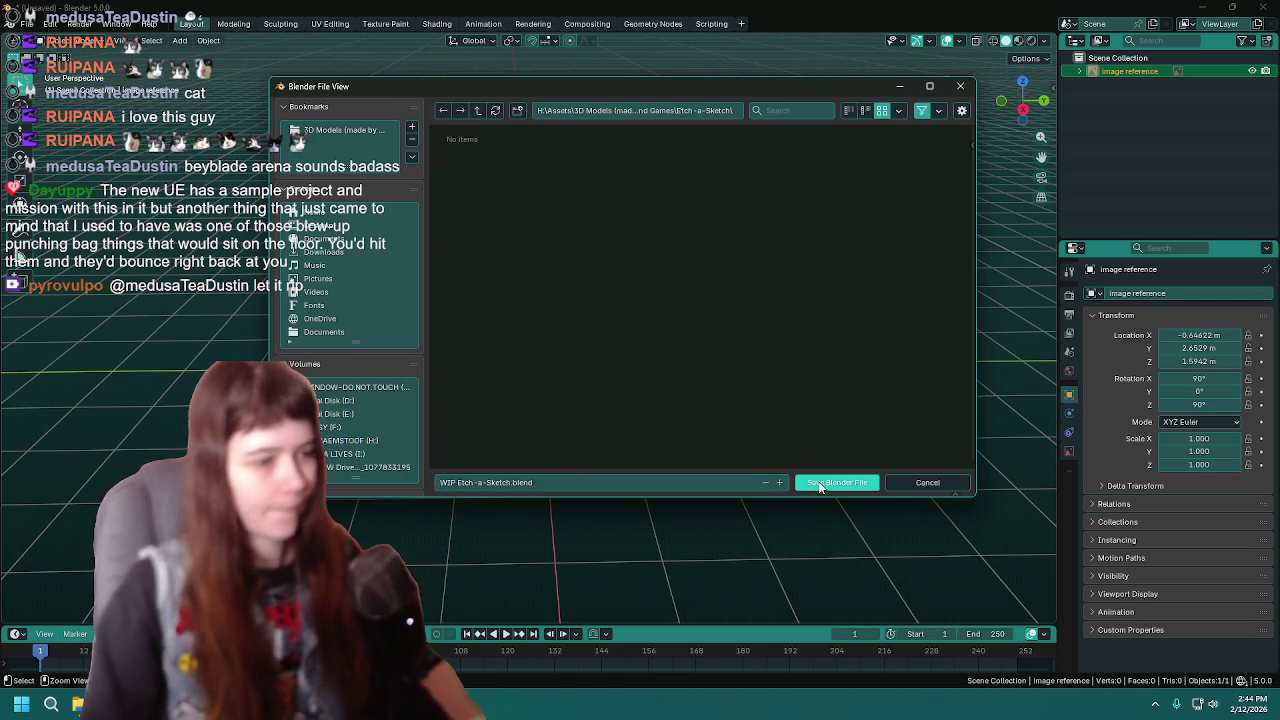
pyautogui.click(818, 483)
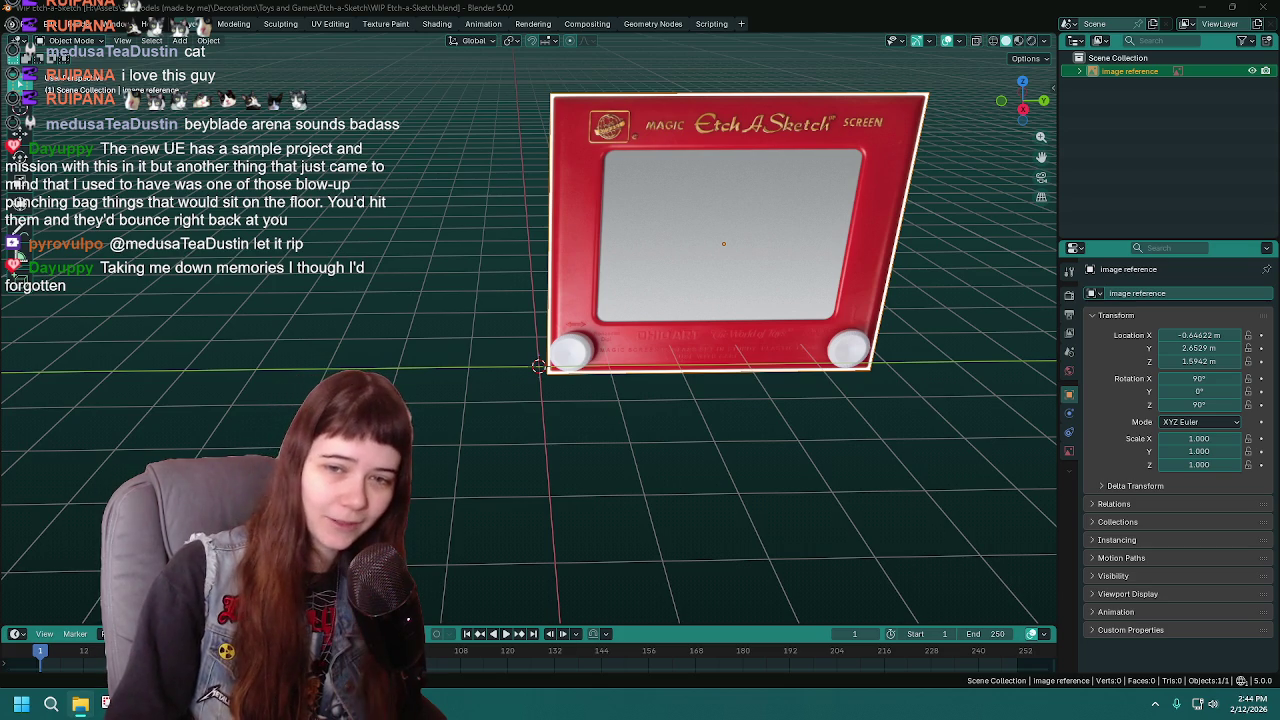
# Step: Switch to the File Explorer window showing the Toys and Games folder
pyautogui.hotkey('alt', 'Tab')
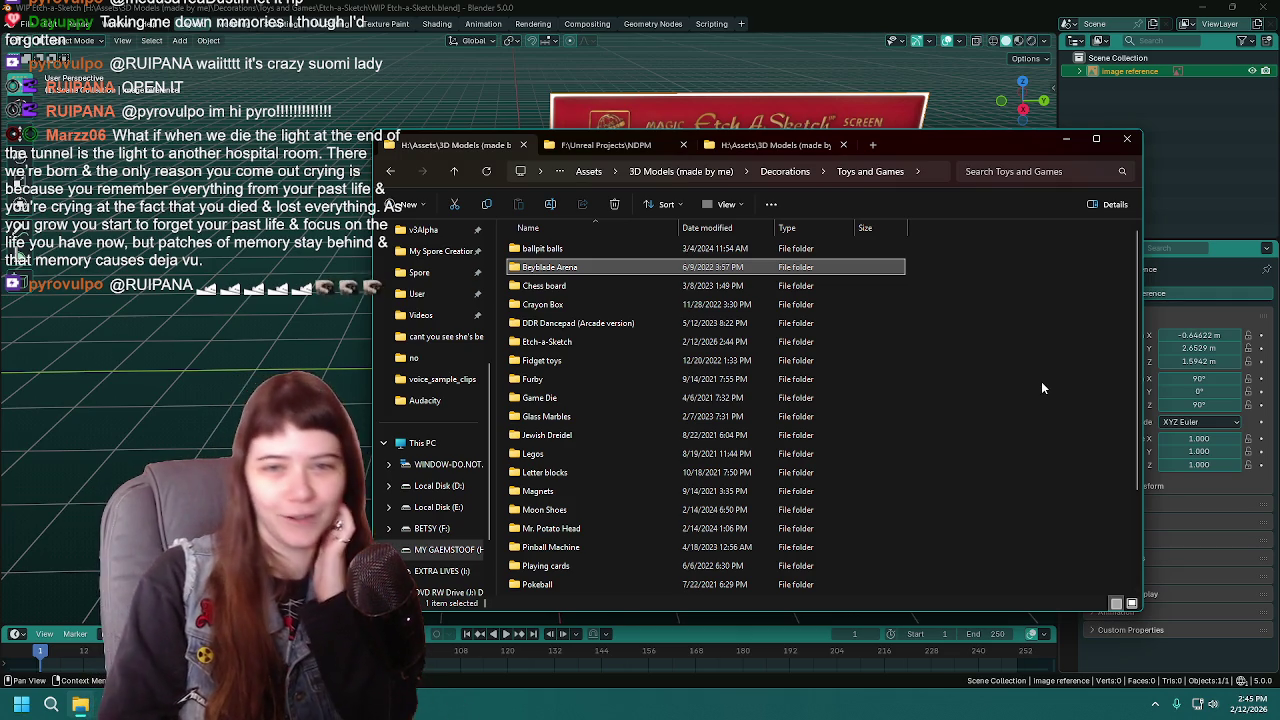
# Step: Open WIP beyblade arena.blend from the Beyblade Arena folder and view the arena from above
pyautogui.doubleClick(607, 267)
pyautogui.doubleClick(617, 268)
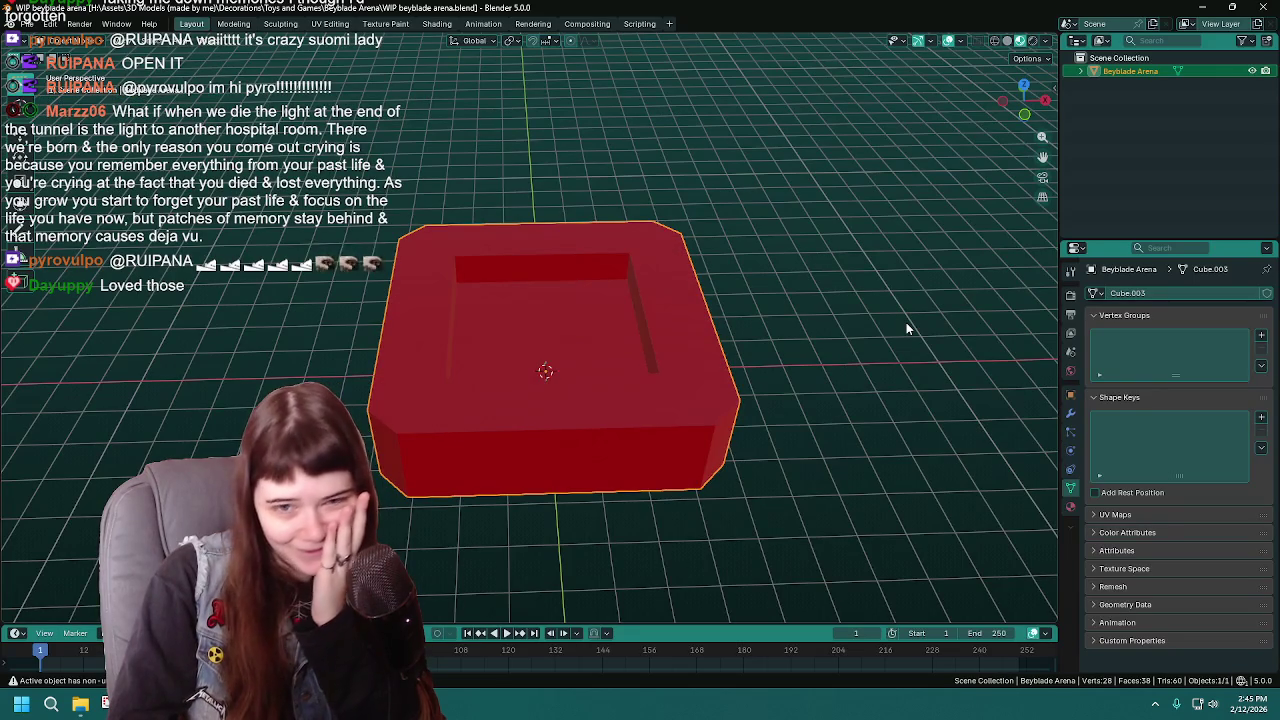
pyautogui.moveTo(731, 331)
pyautogui.mouseDown(button='middle')
pyautogui.moveTo(797, 443)
pyautogui.moveTo(808, 389)
pyautogui.moveTo(794, 386)
pyautogui.mouseUp(button='middle')
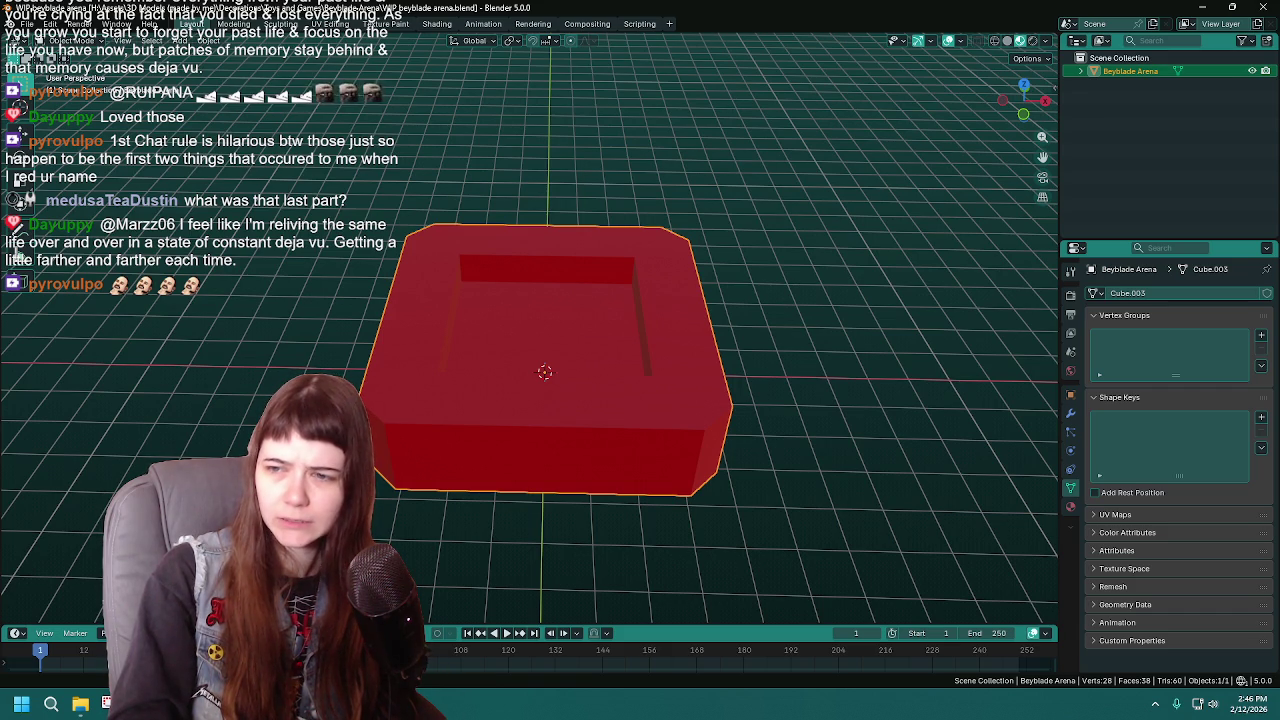
# Step: Put the arena mesh in Edit Mode and select its inner floor face
pyautogui.moveTo(622, 432)
pyautogui.mouseDown(button='middle')
pyautogui.moveTo(622, 388)
pyautogui.moveTo(574, 393)
pyautogui.moveTo(699, 365)
pyautogui.moveTo(616, 413)
pyautogui.moveTo(649, 380)
pyautogui.moveTo(674, 389)
pyautogui.moveTo(640, 383)
pyautogui.moveTo(687, 394)
pyautogui.moveTo(757, 354)
pyautogui.moveTo(694, 403)
pyautogui.mouseUp(button='middle')
pyautogui.press('Tab')
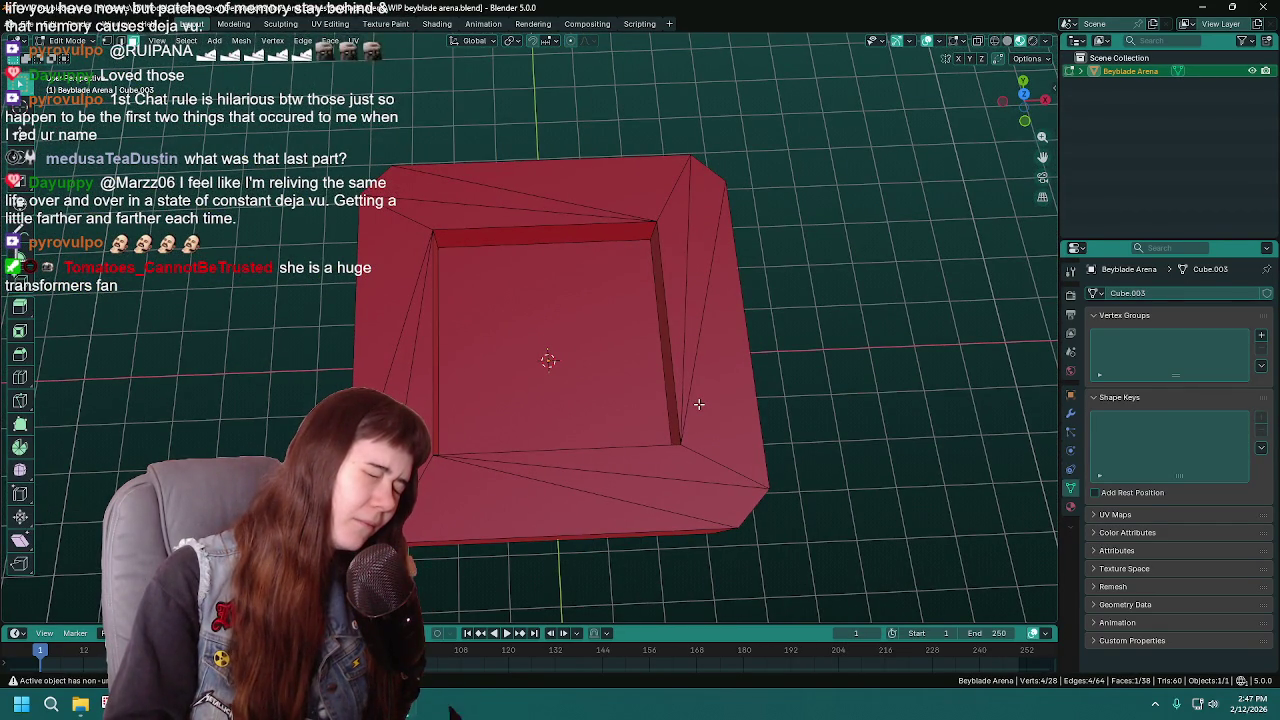
pyautogui.moveTo(634, 492)
pyautogui.mouseDown(button='middle')
pyautogui.moveTo(775, 414)
pyautogui.moveTo(718, 450)
pyautogui.moveTo(654, 466)
pyautogui.moveTo(600, 460)
pyautogui.mouseUp(button='middle')
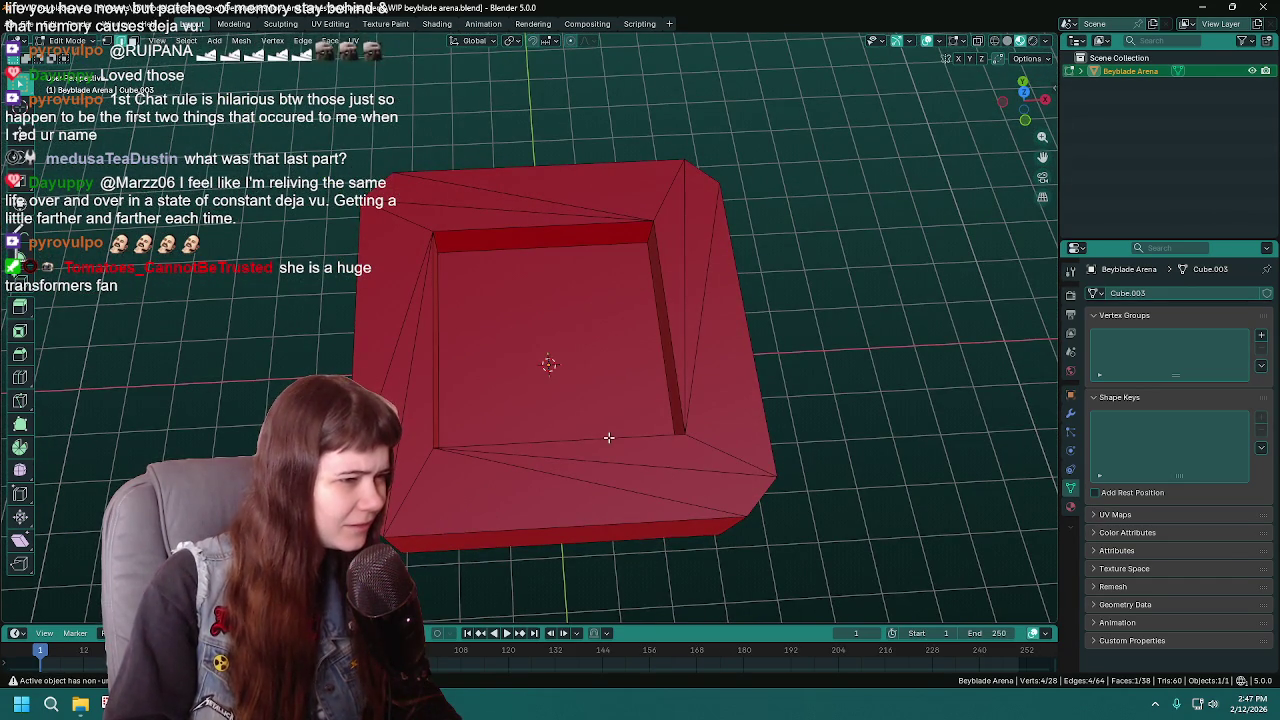
pyautogui.click(571, 349)
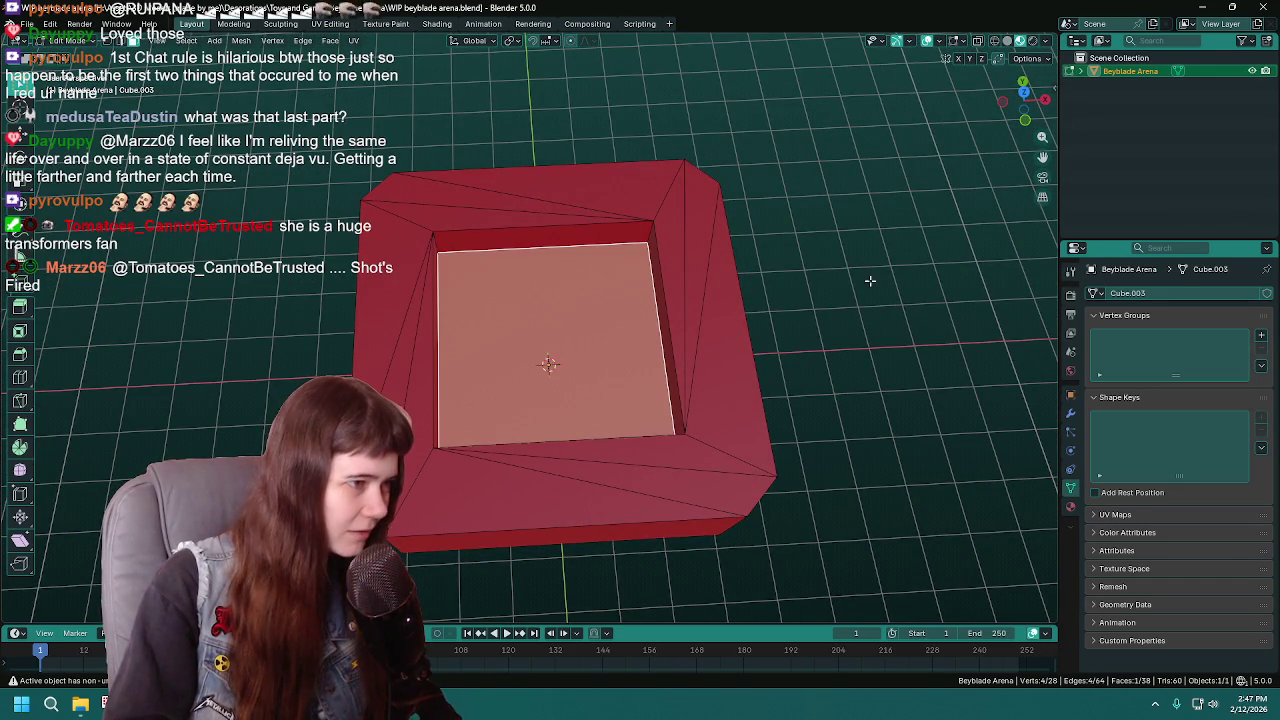
# Step: Grow the selection to the inner walls and rotate the ring 90° around Z
pyautogui.press('ctrl+KP_Add')
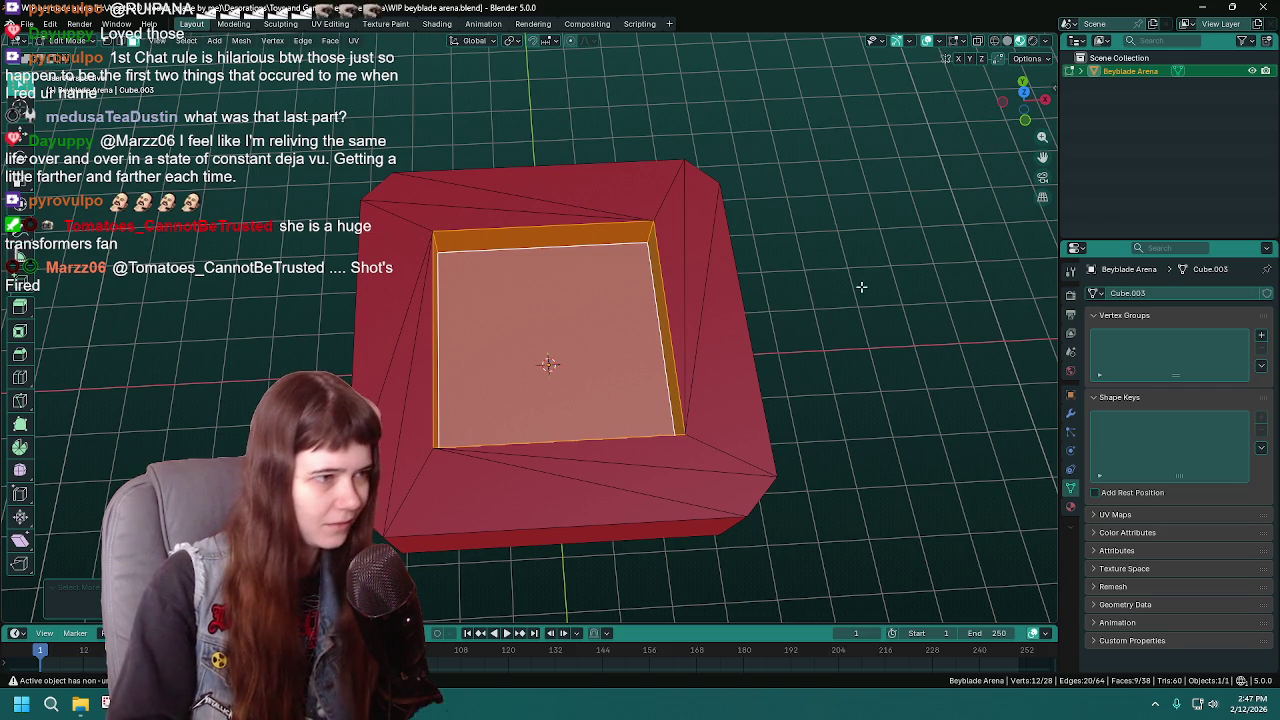
pyautogui.press('r')
pyautogui.press('z')
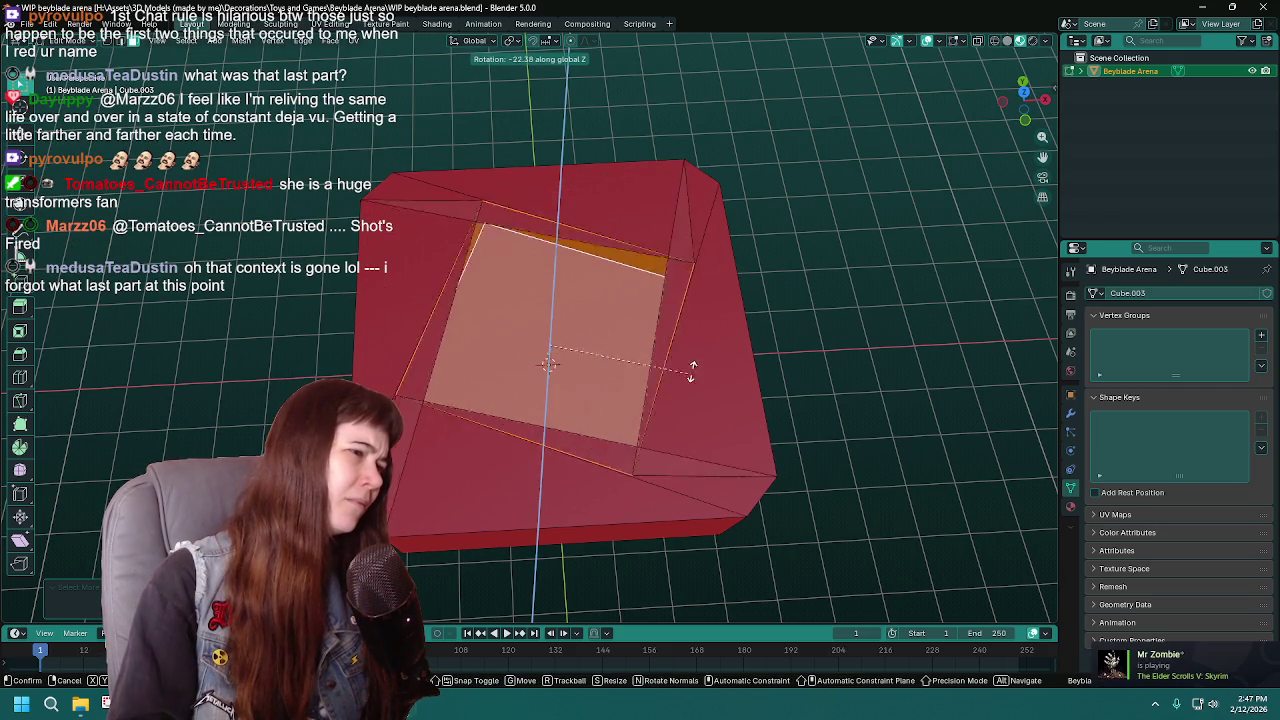
pyautogui.click(727, 344)
pyautogui.press('r')
pyautogui.press('z')
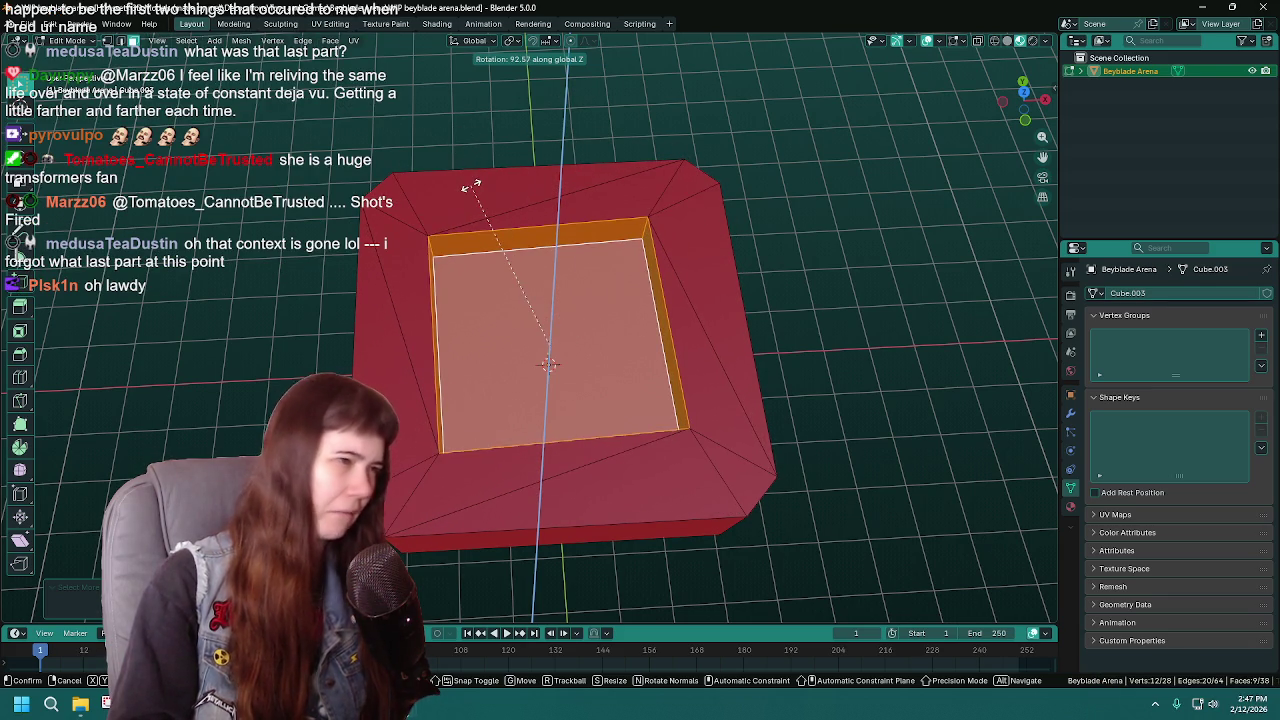
pyautogui.write('90')
pyautogui.press('Return')
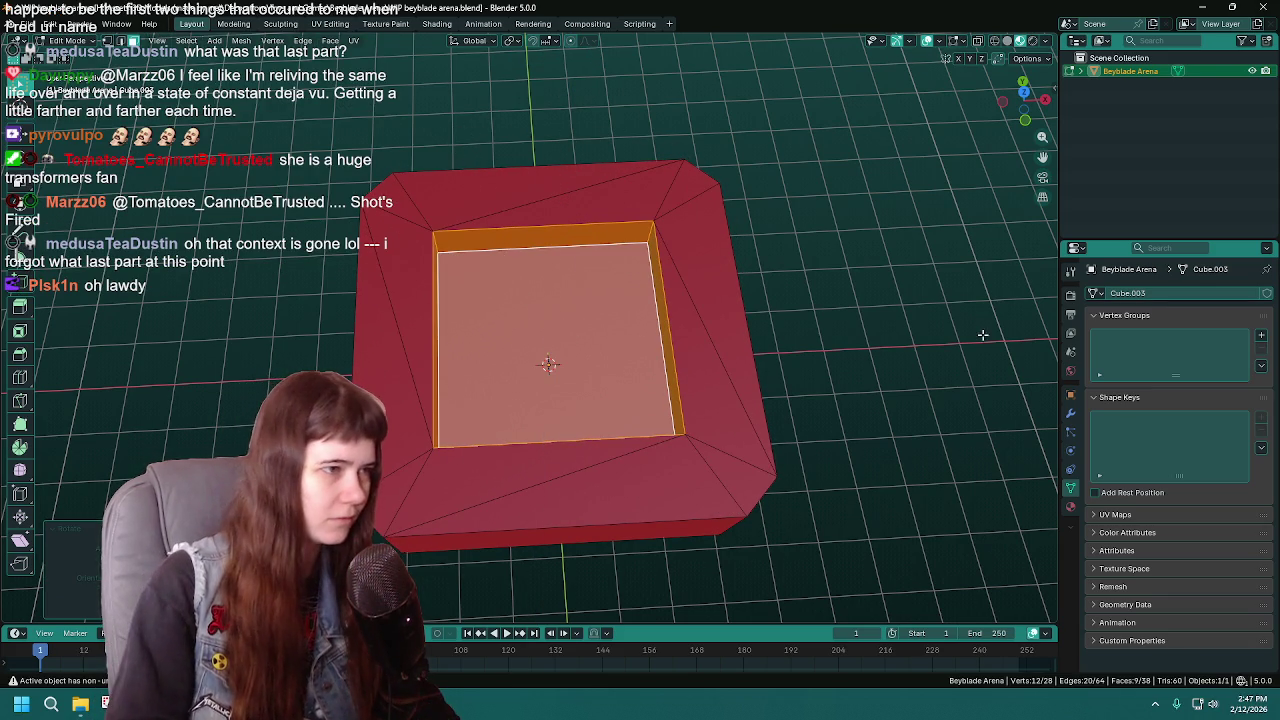
pyautogui.moveTo(952, 347)
pyautogui.mouseDown(button='middle')
pyautogui.moveTo(839, 375)
pyautogui.moveTo(901, 254)
pyautogui.moveTo(728, 333)
pyautogui.mouseUp(button='middle')
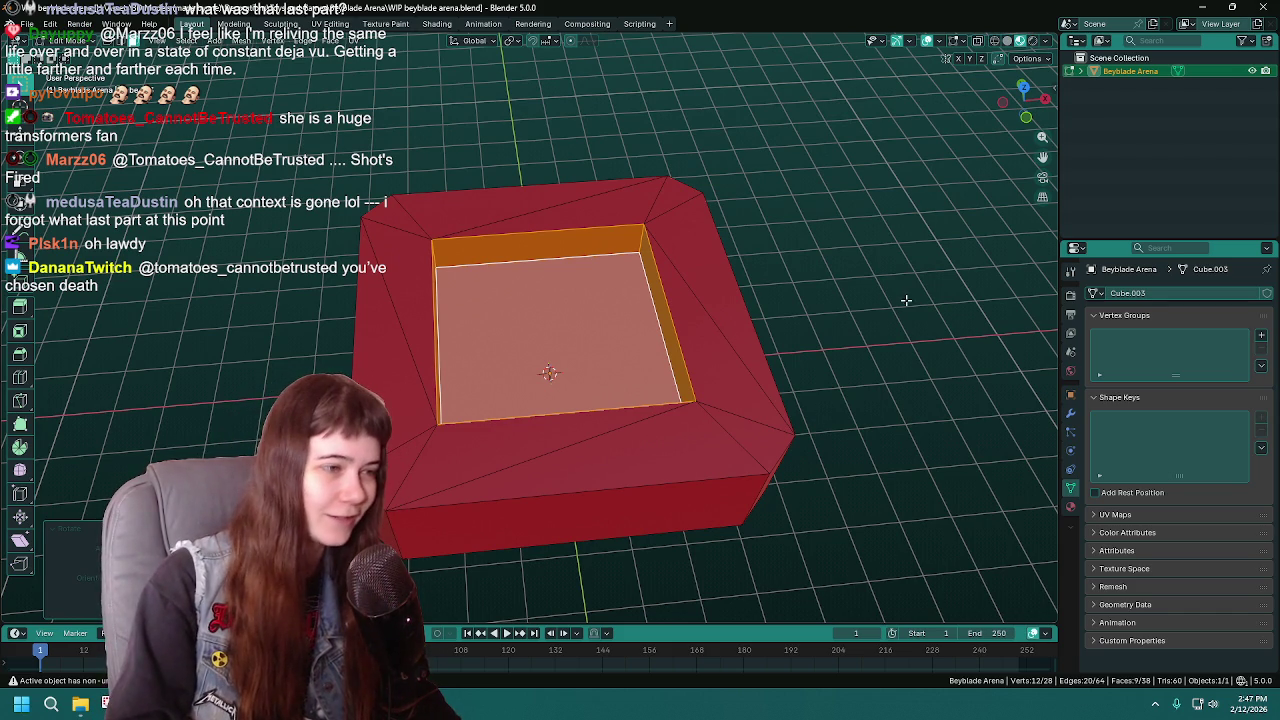
pyautogui.moveTo(587, 320); pyautogui.dragTo(849, 294, button='middle')
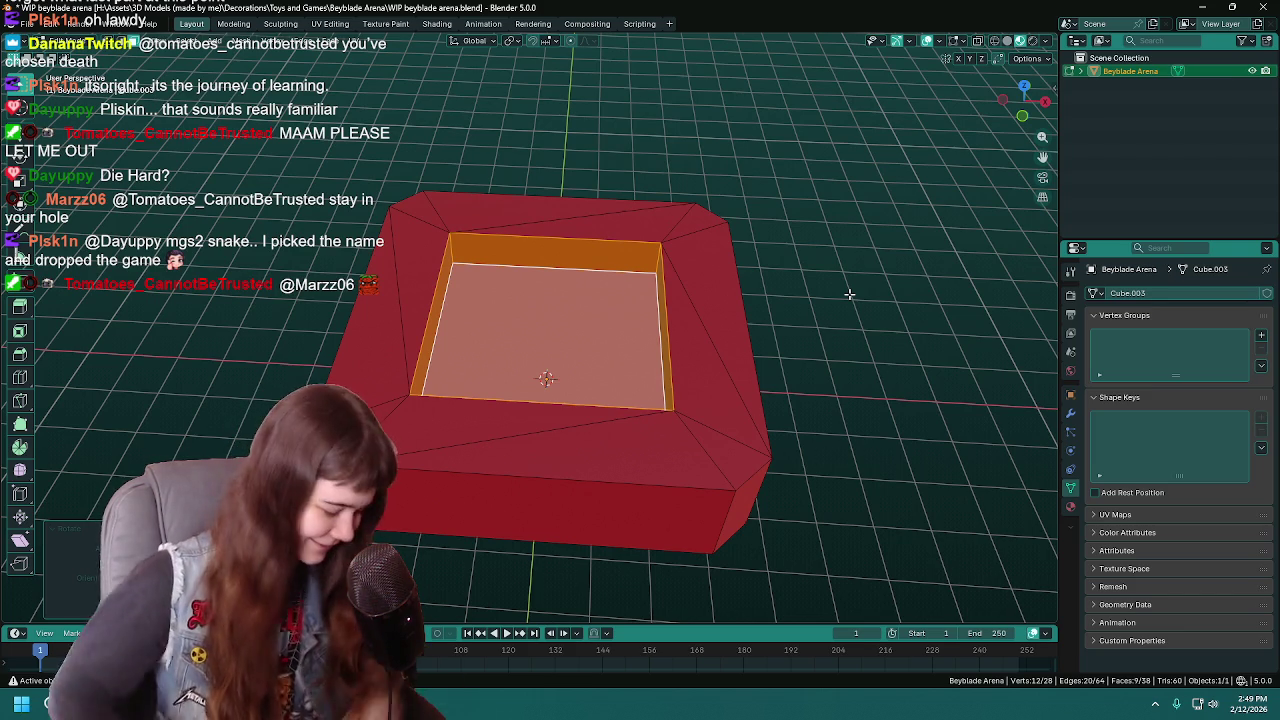
# Step: Save WIP beyblade arena.blend and return the arena to Object Mode
pyautogui.moveTo(862, 320)
pyautogui.mouseDown(button='middle')
pyautogui.moveTo(873, 318)
pyautogui.moveTo(823, 317)
pyautogui.mouseUp(button='middle')
pyautogui.hotkey('ctrl', 's')
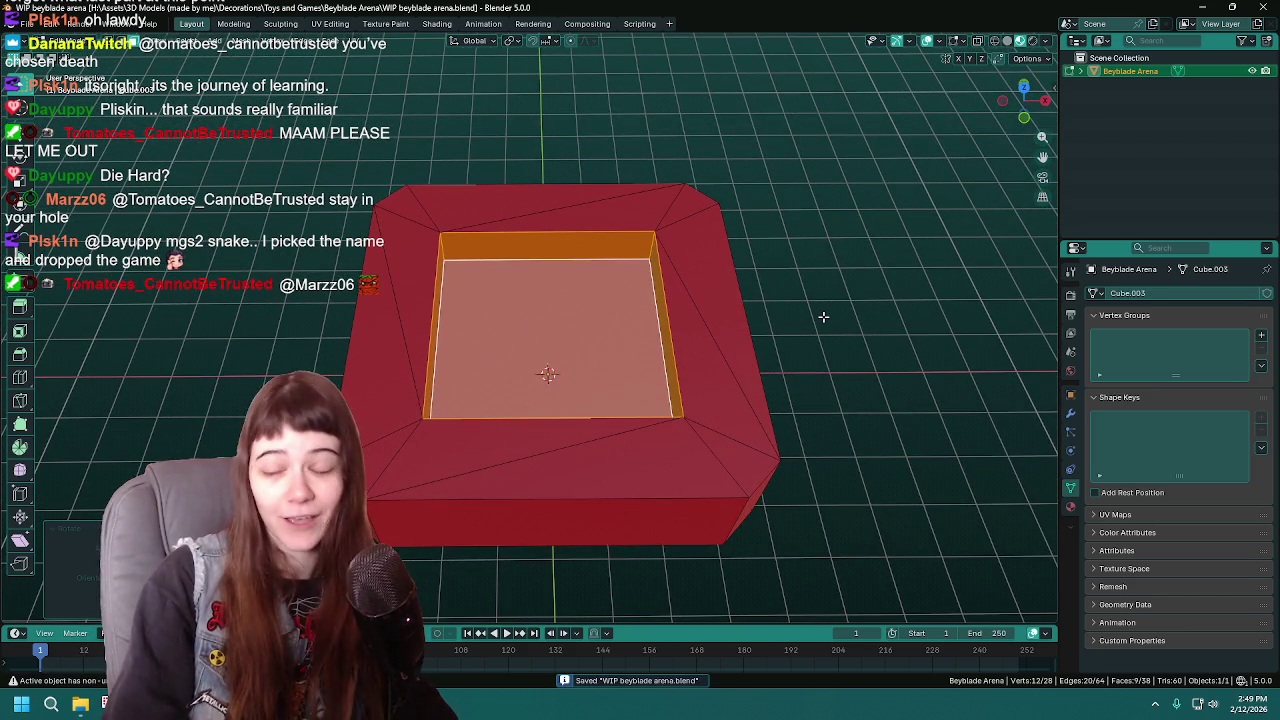
pyautogui.moveTo(865, 350); pyautogui.dragTo(800, 301, button='middle')
pyautogui.press('Tab')
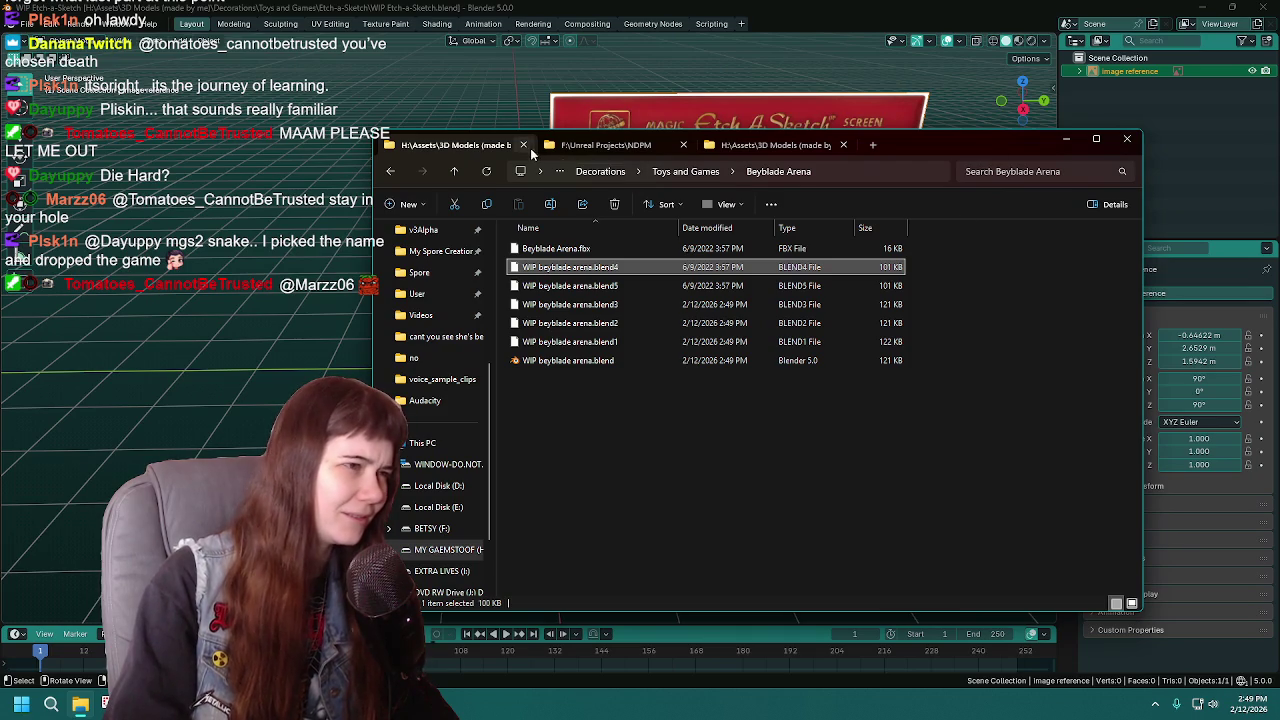
# Step: Cycle the Explorer tabs back to Beyblade Arena, then minimize the Explorer window
pyautogui.click(794, 146)
pyautogui.click(605, 146)
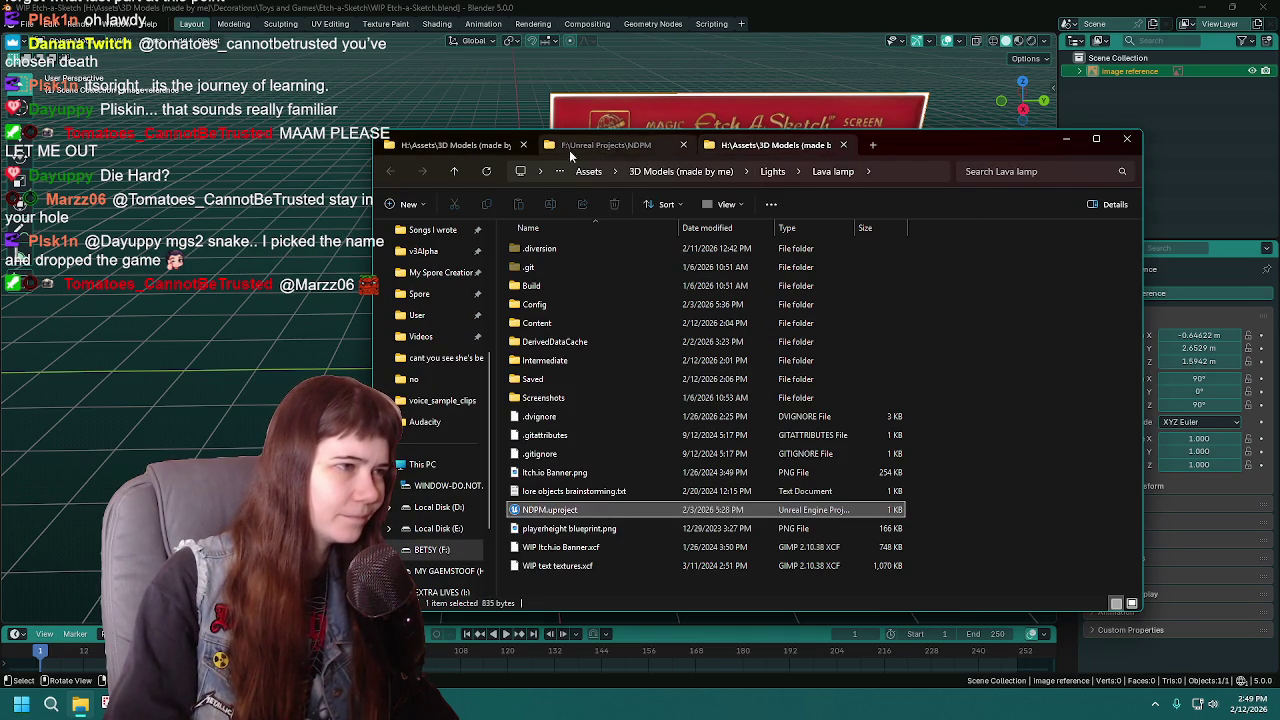
pyautogui.click(540, 146)
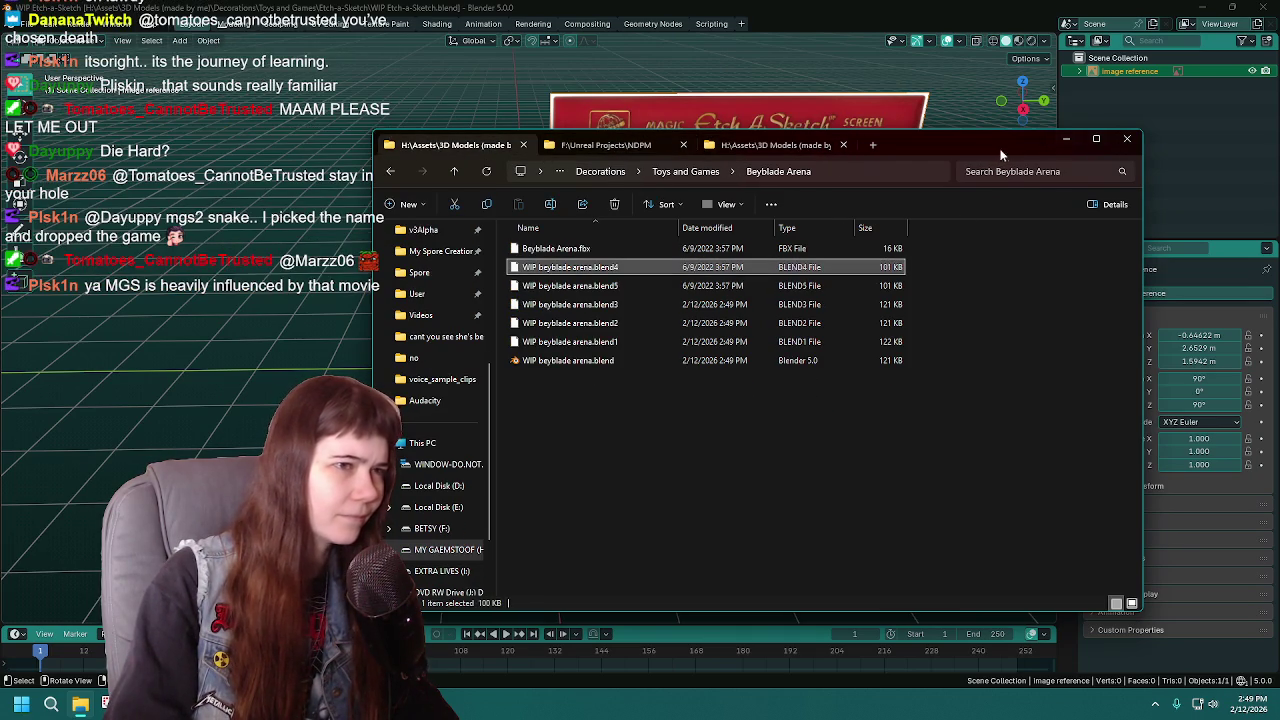
pyautogui.click(1066, 139)
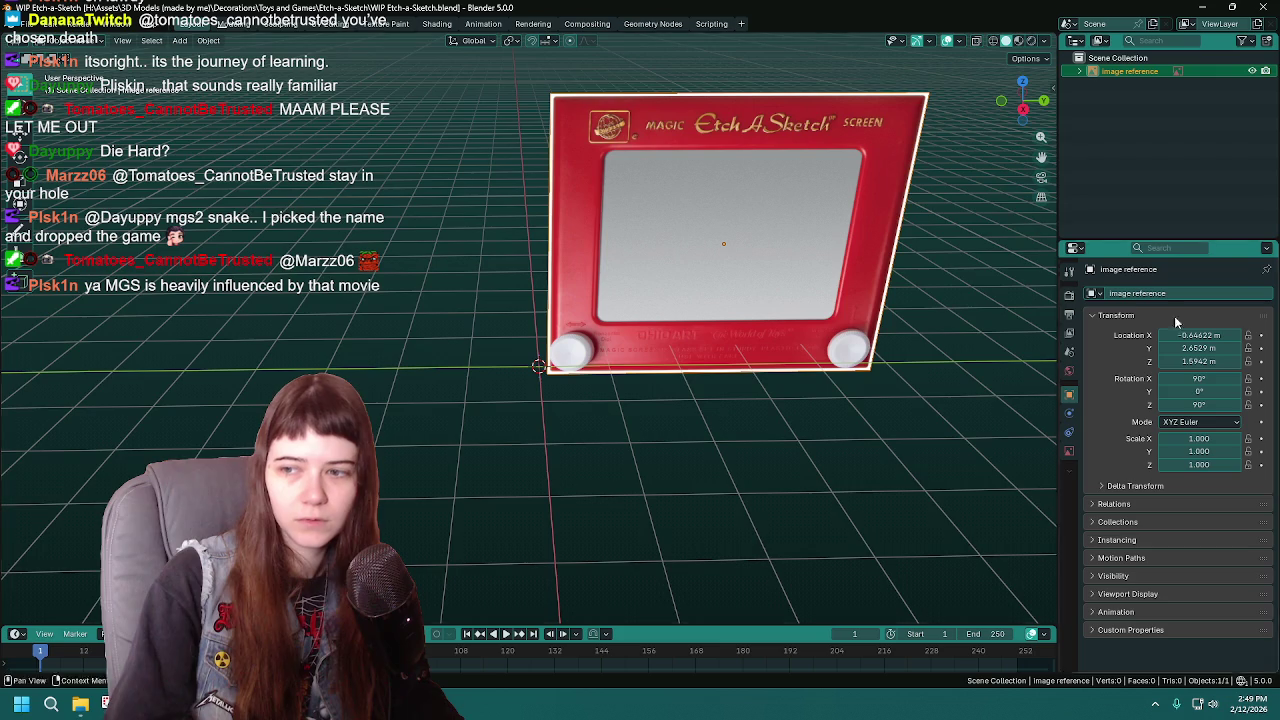
# Step: Try repositioning the reference image: set X to 0, undo it, then move it along Y and X
pyautogui.moveTo(900, 450); pyautogui.dragTo(1162, 355, button='middle')
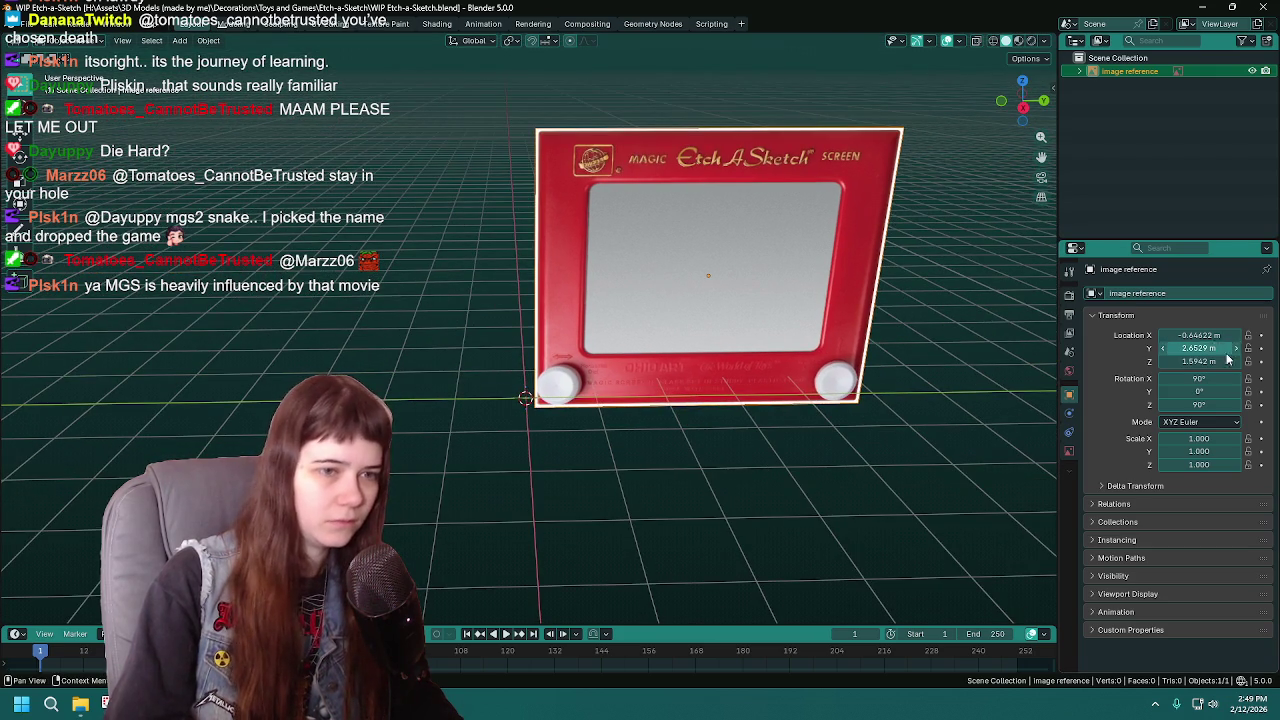
pyautogui.doubleClick(1208, 336)
pyautogui.write('0')
pyautogui.press('Return')
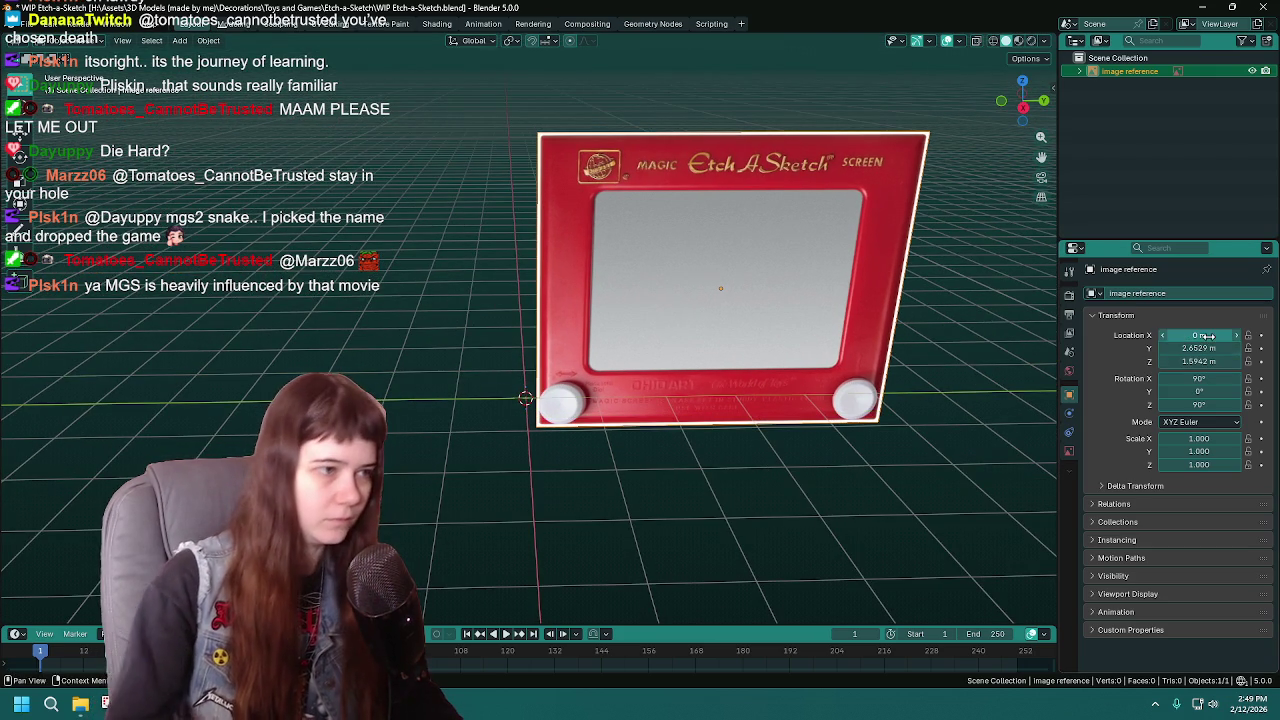
pyautogui.moveTo(909, 357); pyautogui.dragTo(803, 368, button='middle')
pyautogui.hotkey('ctrl', 'z')
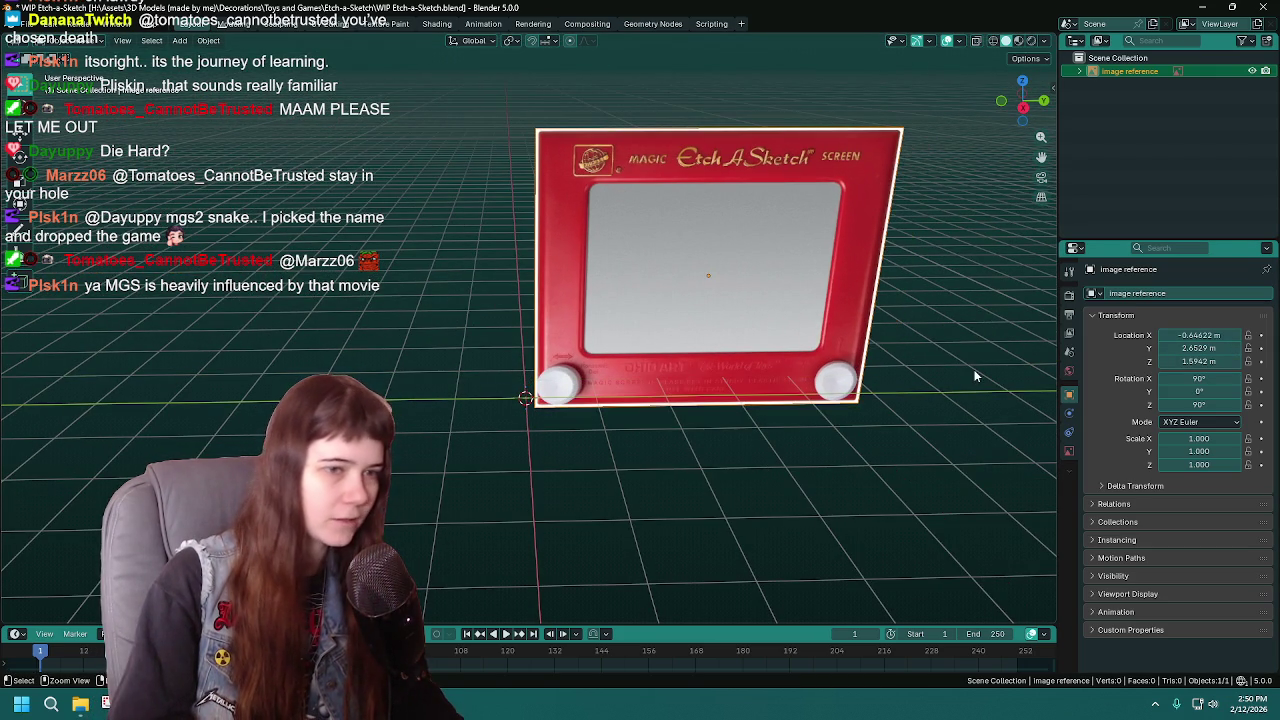
pyautogui.press('g')
pyautogui.press('y')
pyautogui.click(816, 425)
pyautogui.press('g')
pyautogui.press('x')
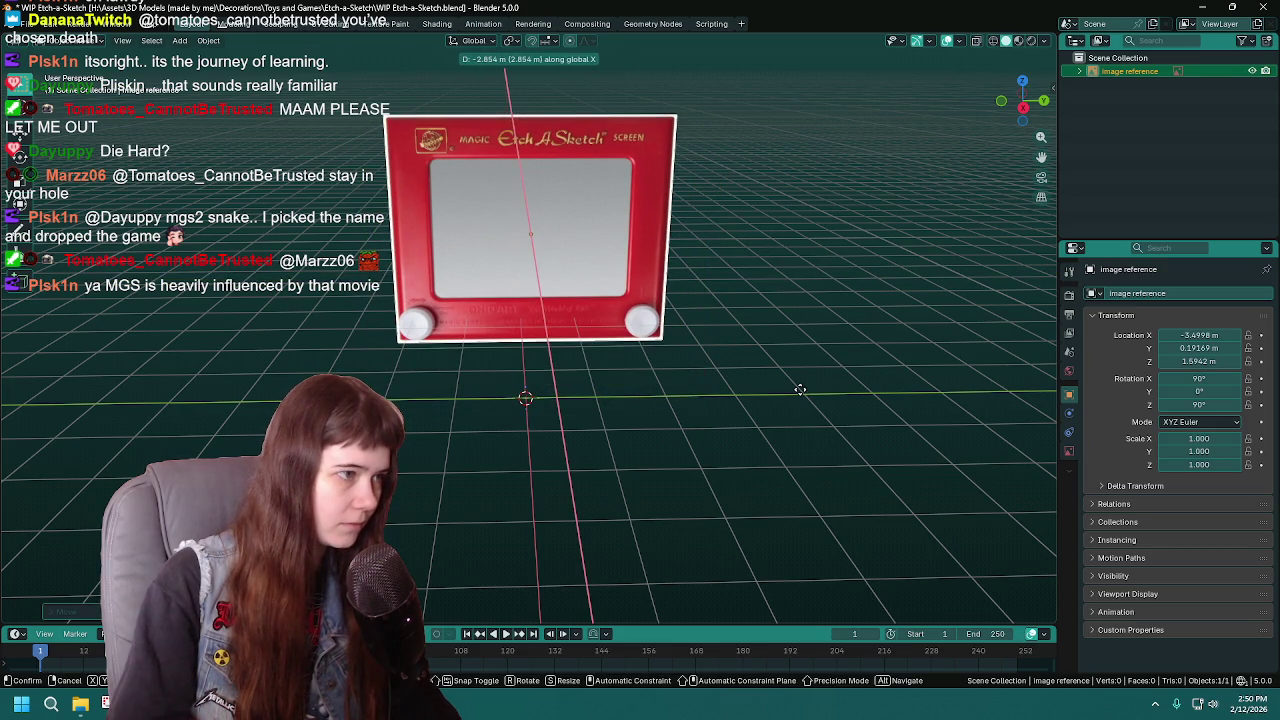
pyautogui.click(800, 389)
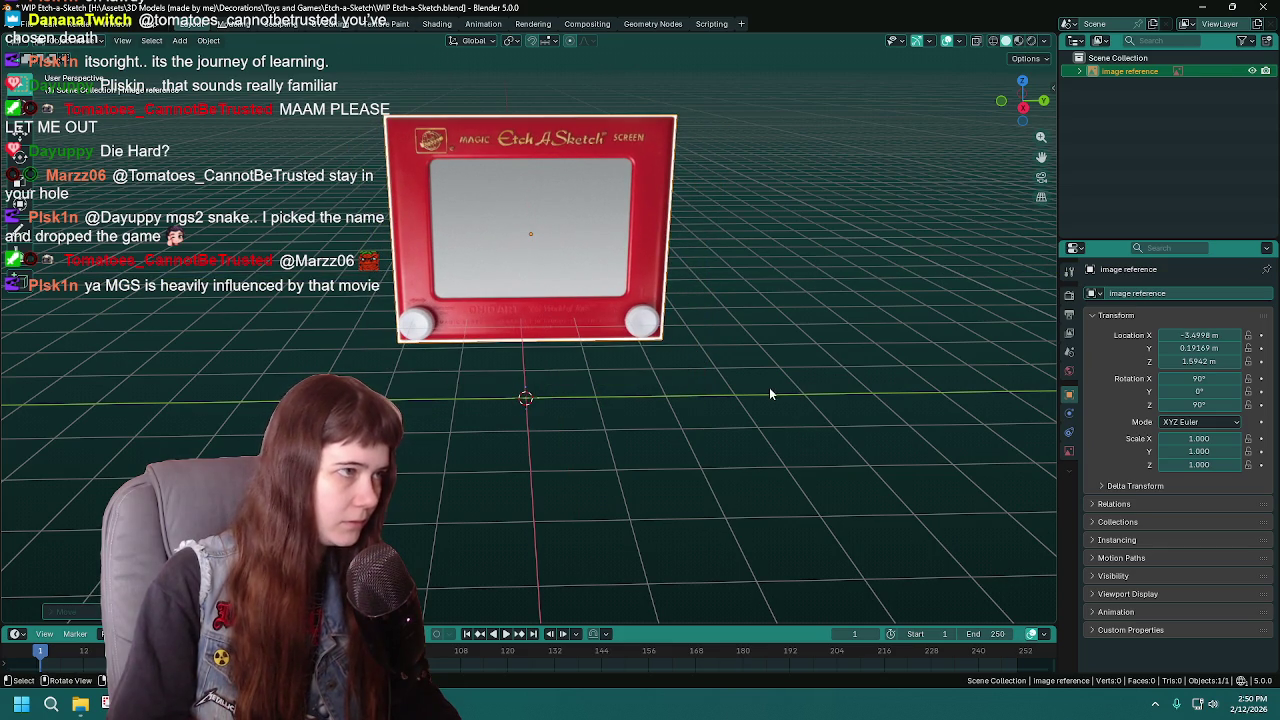
# Step: Reset the image's Y location to 0 m and set its Z location to 1 m
pyautogui.moveTo(1198, 347); pyautogui.dragTo(1185, 347)
pyautogui.press('BackSpace')
pyautogui.click(1207, 360)
pyautogui.write('1')
pyautogui.press('Return')
# Step: In the right side view, raise the image along Z to 2.016 m and save the file
pyautogui.moveTo(863, 398); pyautogui.dragTo(679, 343, button='middle')
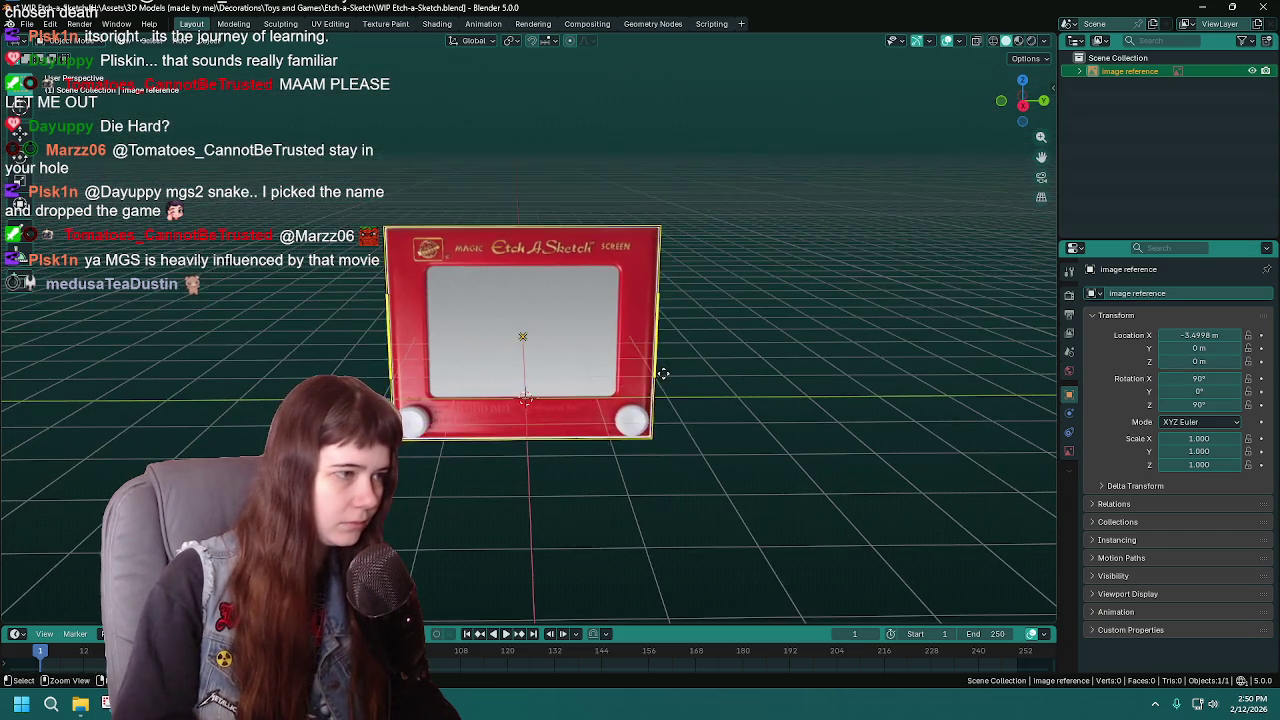
pyautogui.press('KP_1')
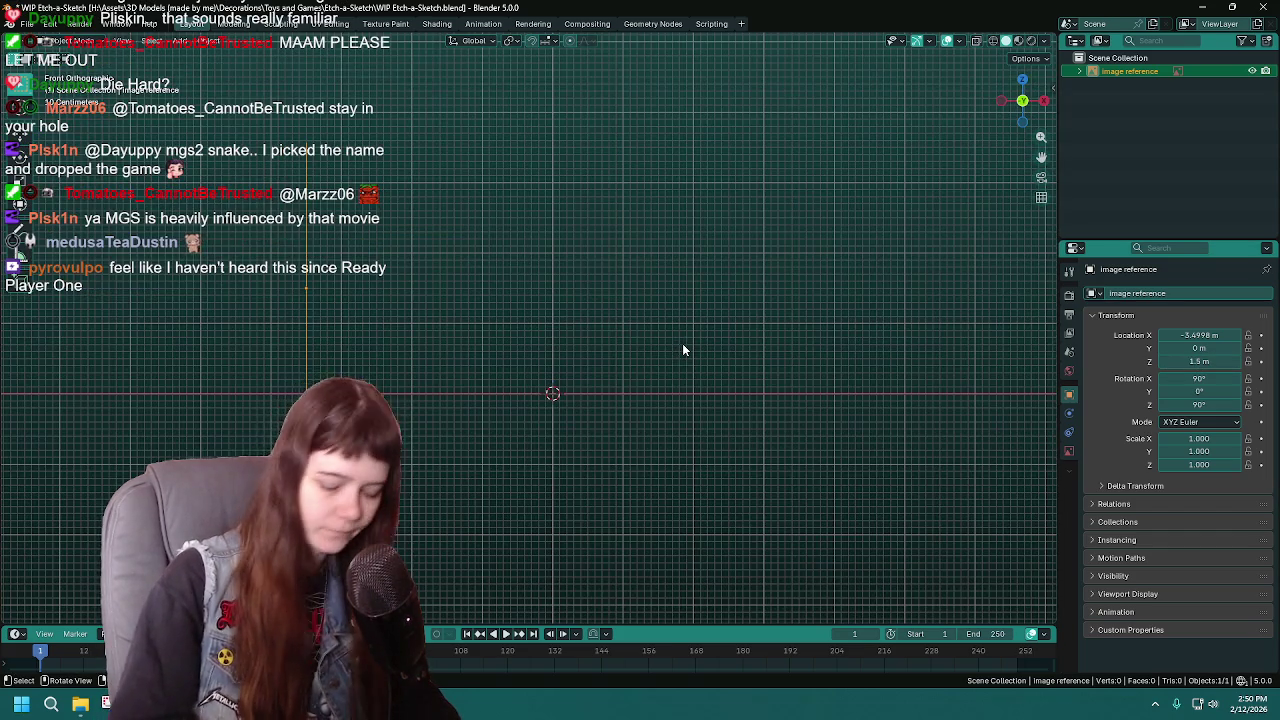
pyautogui.press('KP_3')
pyautogui.scroll(4, 682, 343)
pyautogui.press('g')
pyautogui.press('z')
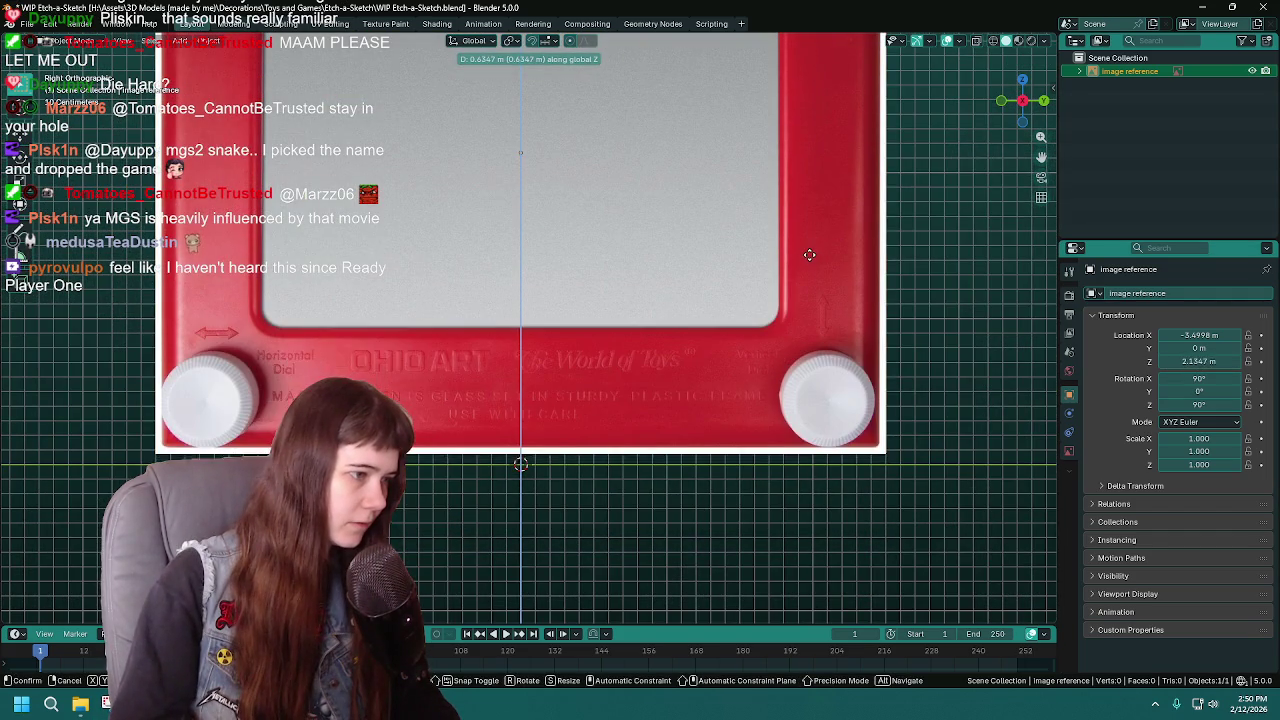
pyautogui.click(814, 271)
pyautogui.scroll(-5, 848, 424)
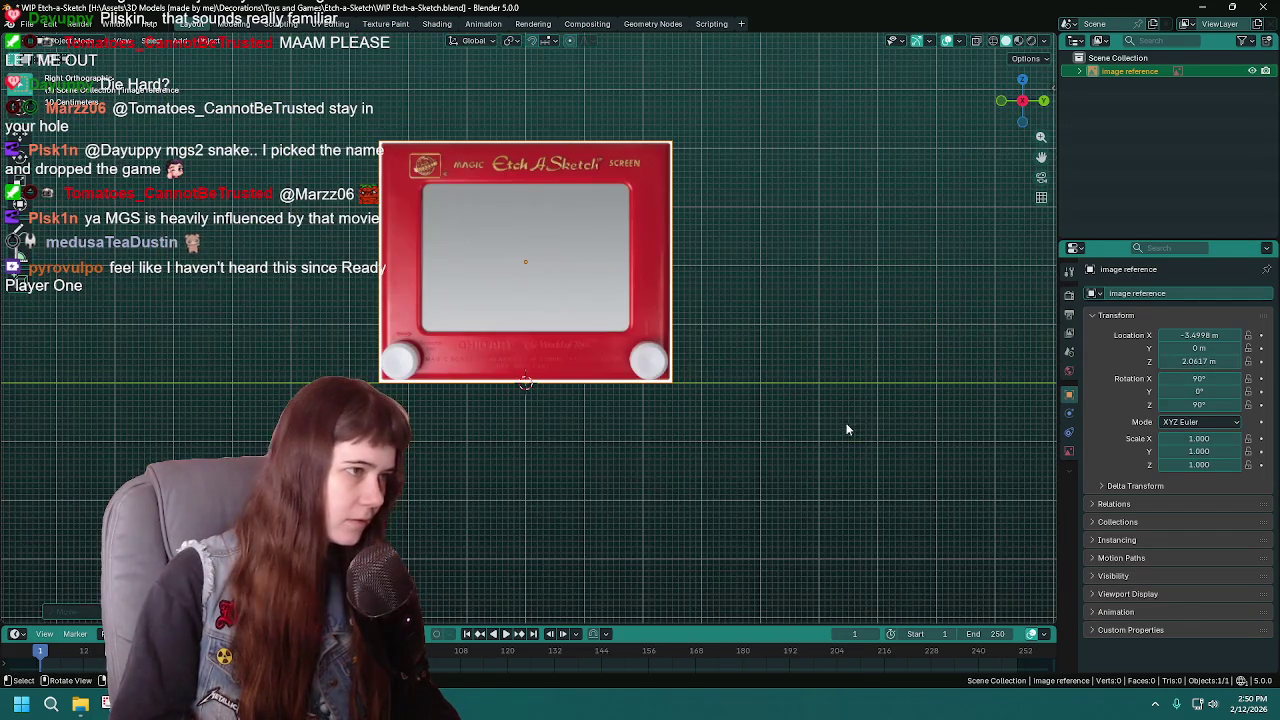
pyautogui.scroll(3, 848, 424)
pyautogui.scroll(1, 845, 425)
pyautogui.scroll(-1, 844, 424)
pyautogui.scroll(3, 830, 422)
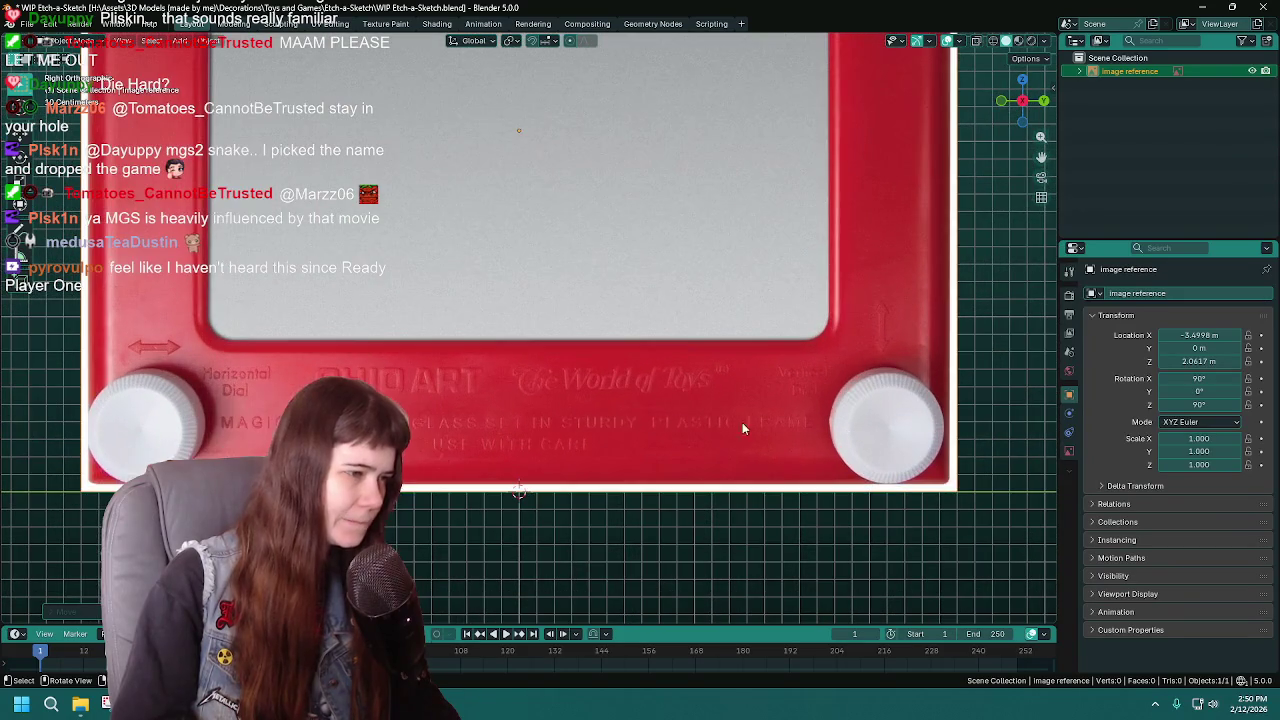
pyautogui.press('g')
pyautogui.press('z')
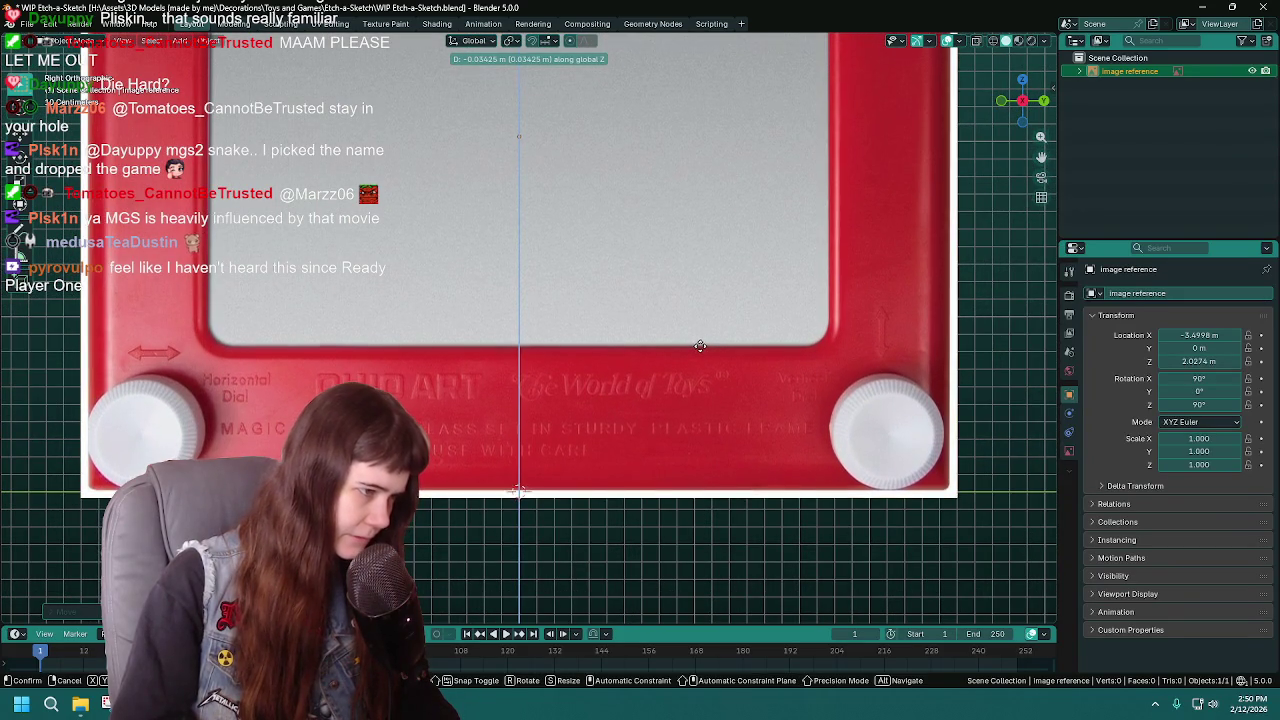
pyautogui.click(703, 347)
pyautogui.scroll(-2, 703, 347)
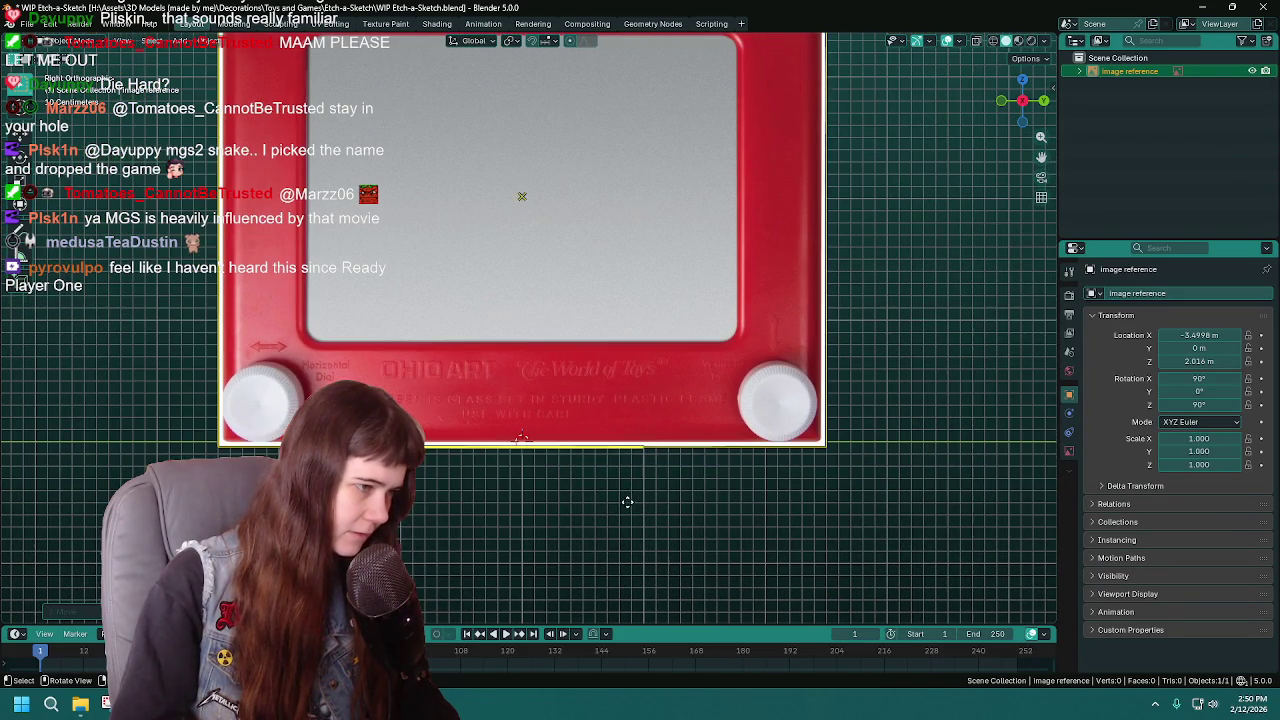
pyautogui.scroll(-1, 884, 357)
pyautogui.scroll(-1, 883, 357)
pyautogui.scroll(-1, 780, 347)
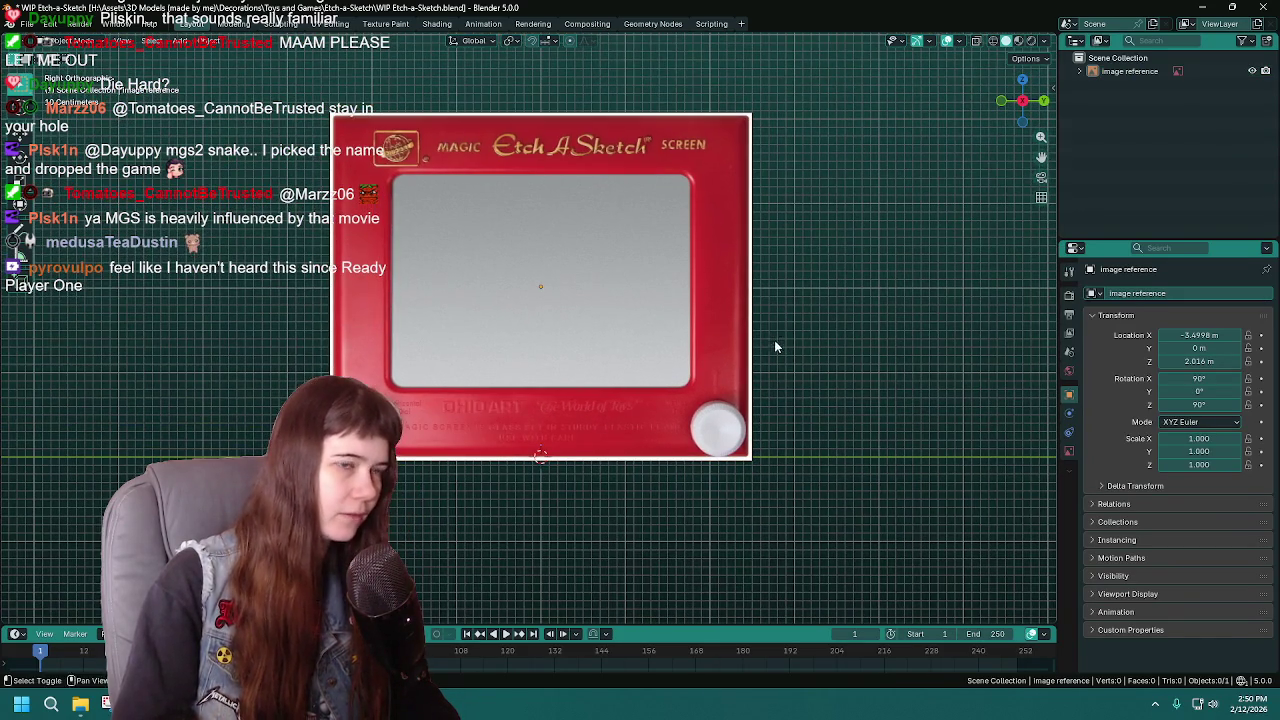
pyautogui.hotkey('ctrl', 's')
# Step: Add a cube mesh, lift it exactly 1 m along Z, and save the file
pyautogui.hotkey('shift', 'a')
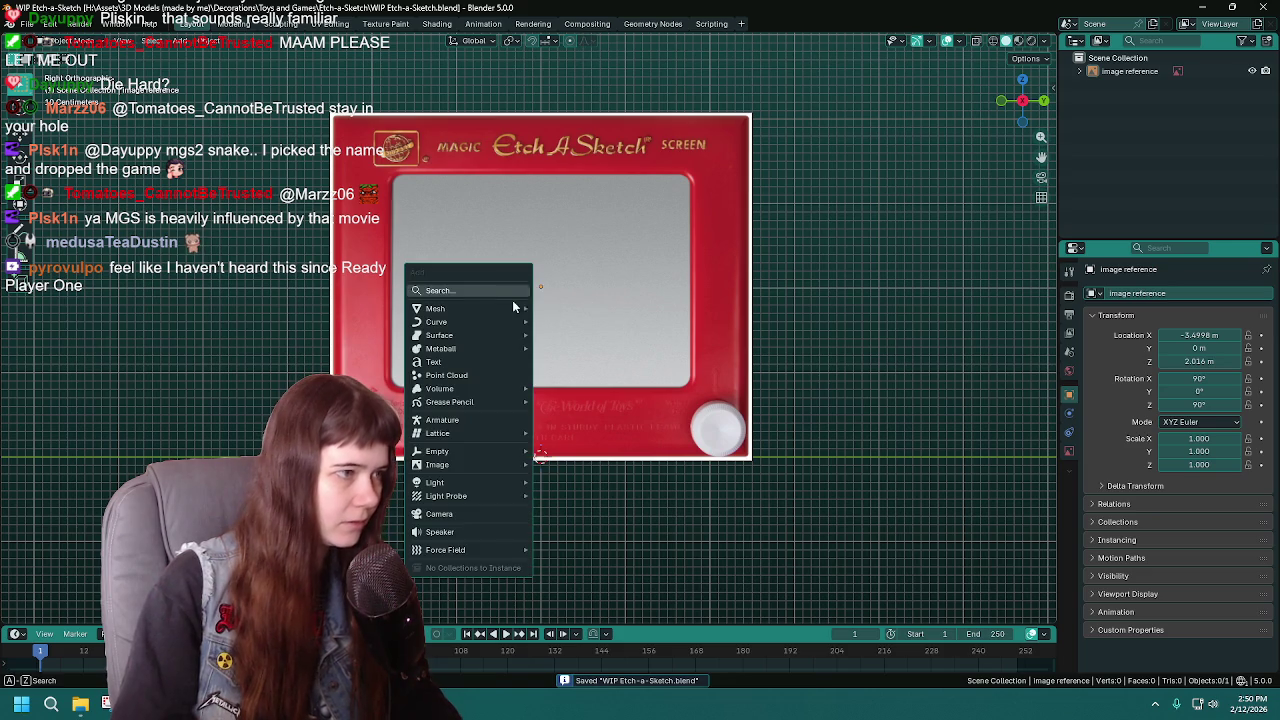
pyautogui.click(597, 318)
pyautogui.press('g')
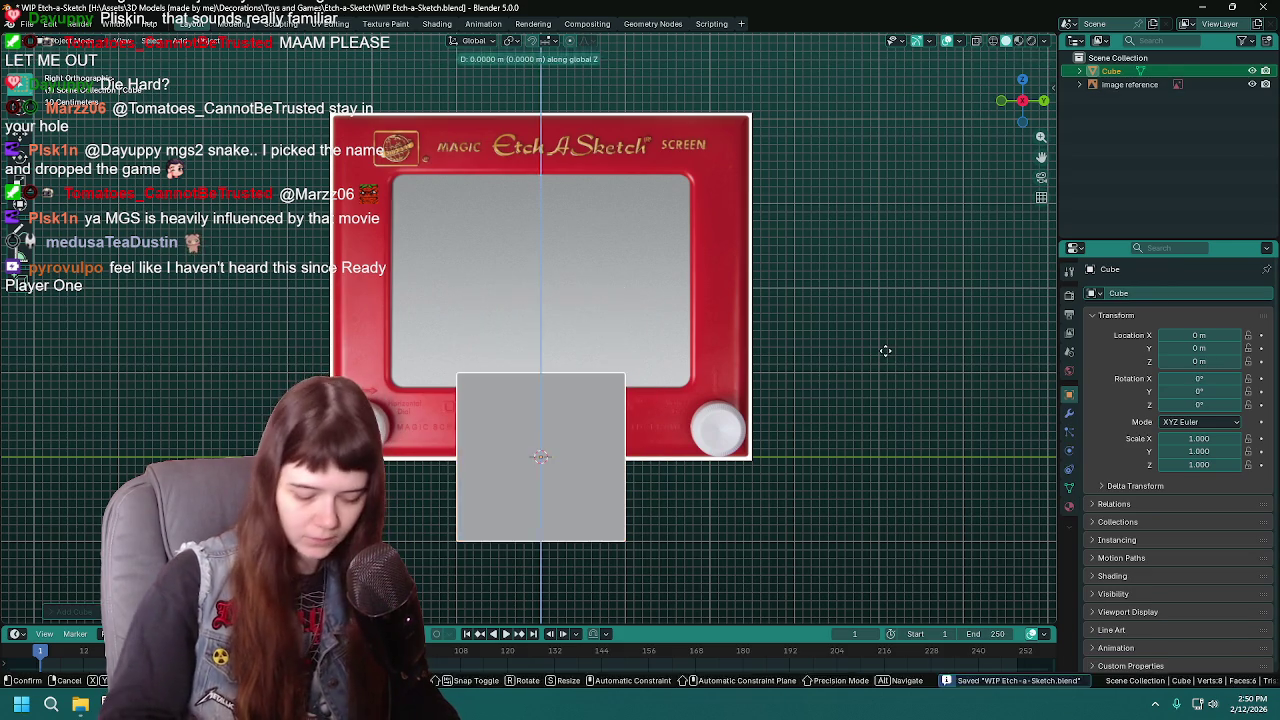
pyautogui.press('z')
pyautogui.press('1')
pyautogui.scroll(1, 885, 357)
pyautogui.scroll(2, 685, 445)
pyautogui.scroll(4, 686, 460)
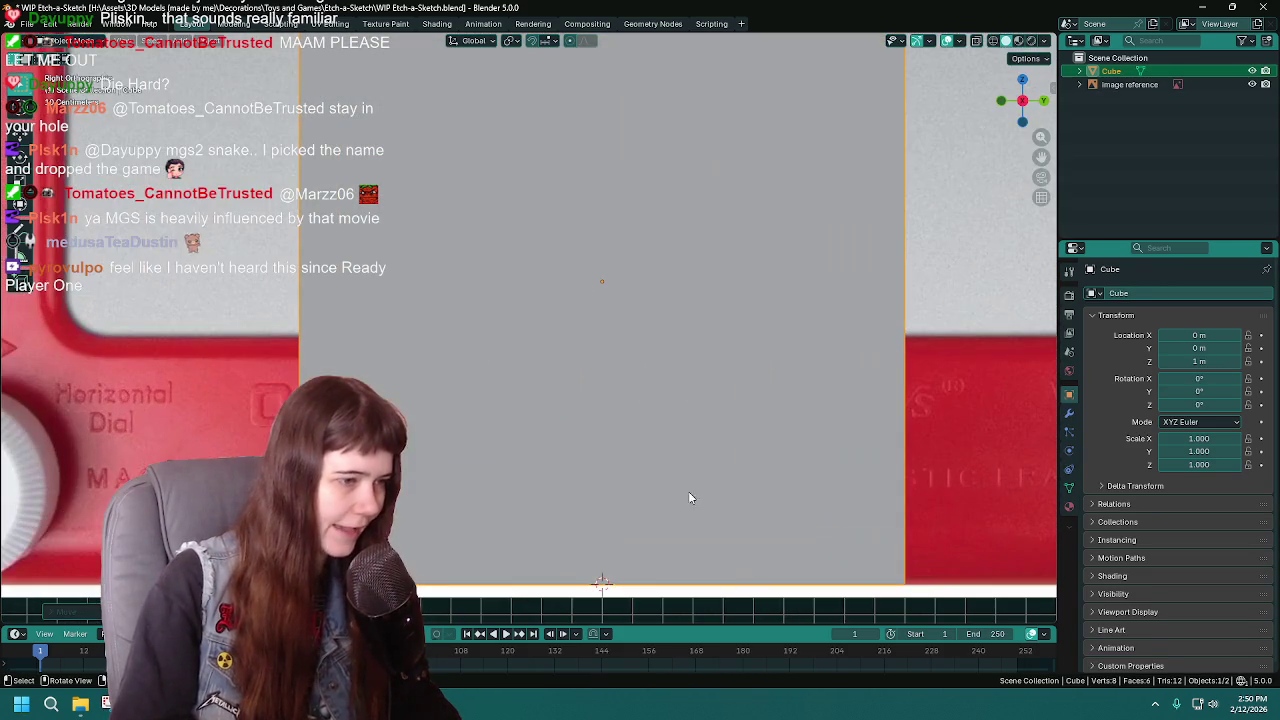
pyautogui.scroll(-2, 787, 462)
pyautogui.scroll(-1, 794, 407)
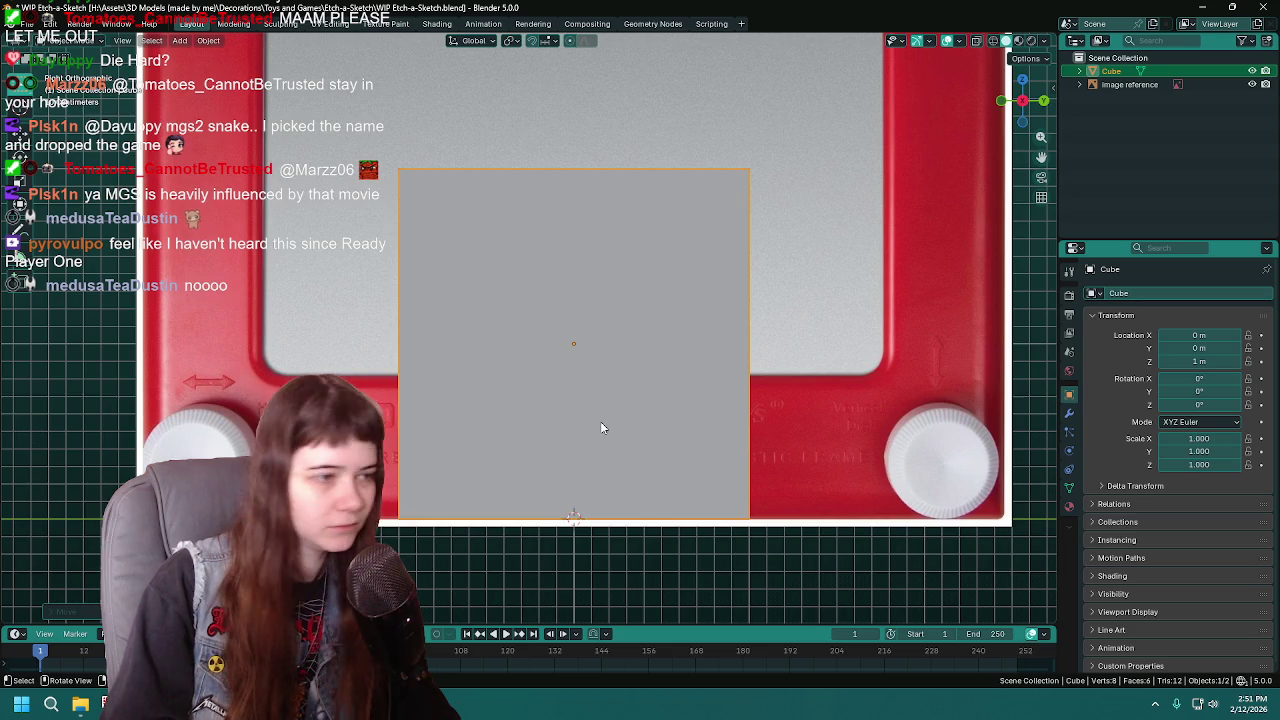
pyautogui.scroll(-1, 600, 432)
pyautogui.hotkey('ctrl', 's')
# Step: Rename the Cube to 'Etch-a-Sketch' in the Outliner, then deselect everything
pyautogui.scroll(-1, 723, 271)
pyautogui.scroll(-1, 714, 360)
pyautogui.doubleClick(1111, 71)
pyautogui.write('Etc')
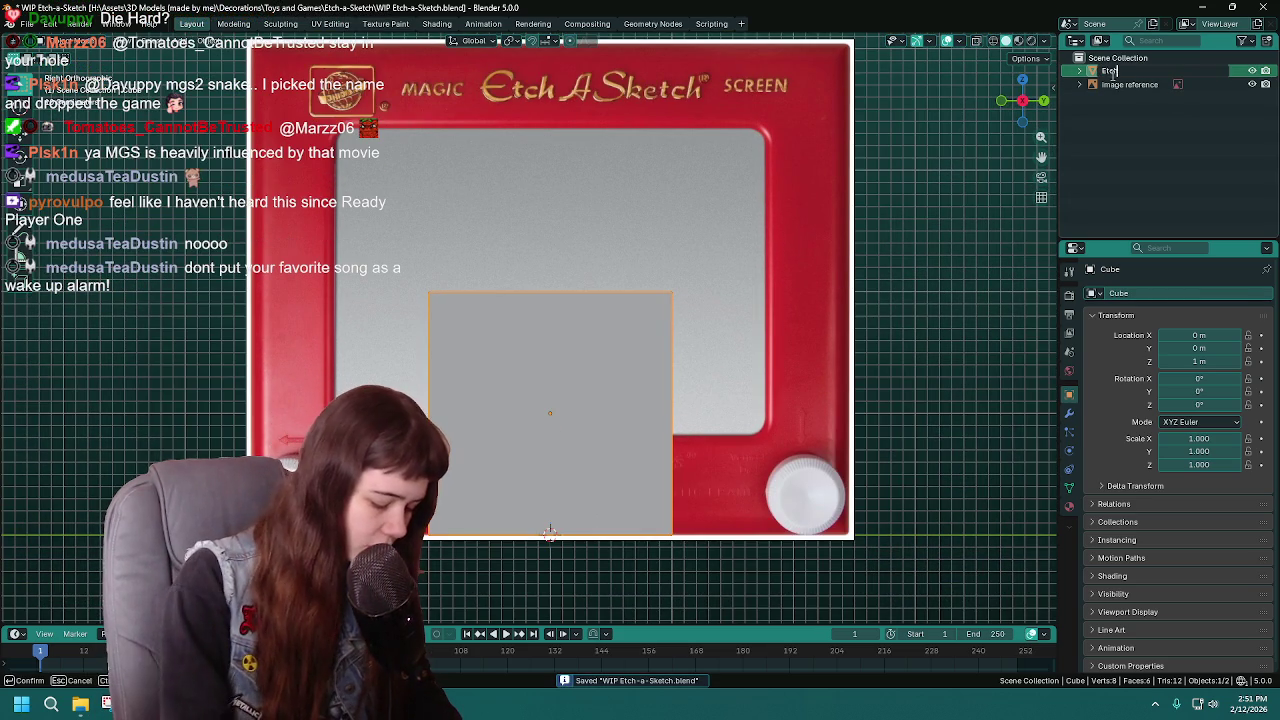
pyautogui.write('h-a-Ske')
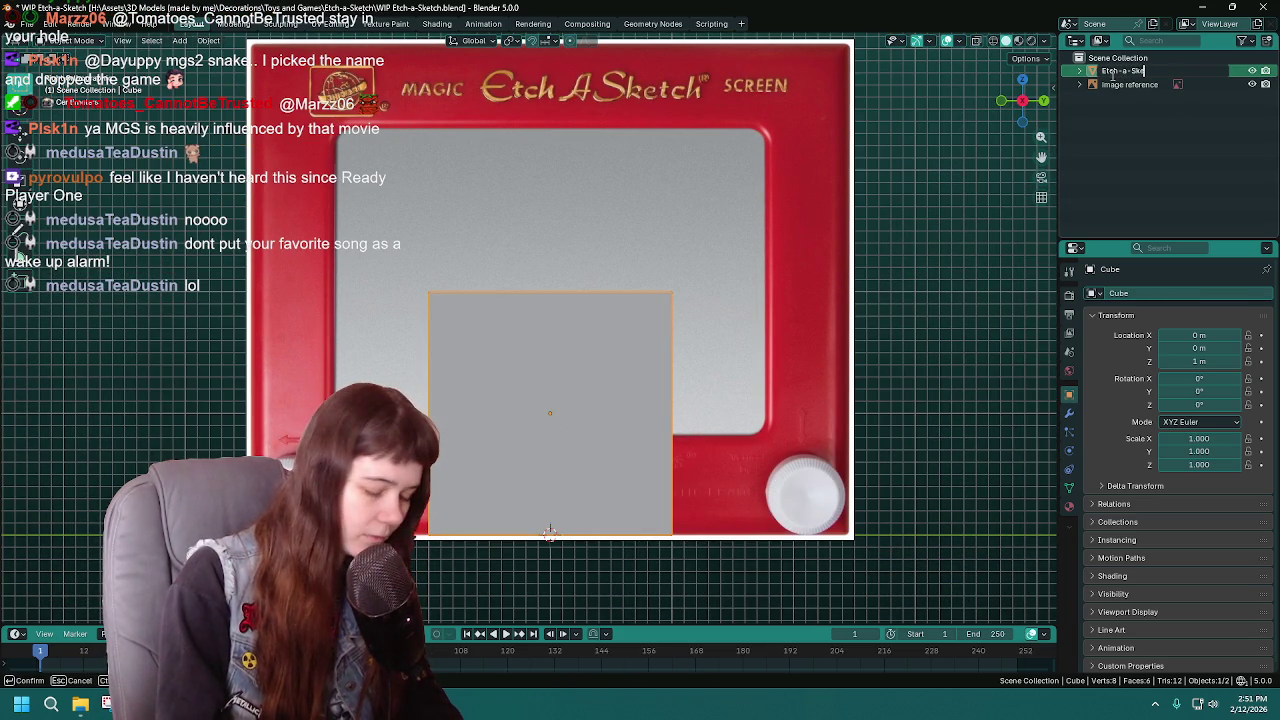
pyautogui.press('BackSpace')
pyautogui.press('BackSpace')
pyautogui.press('BackSpace')
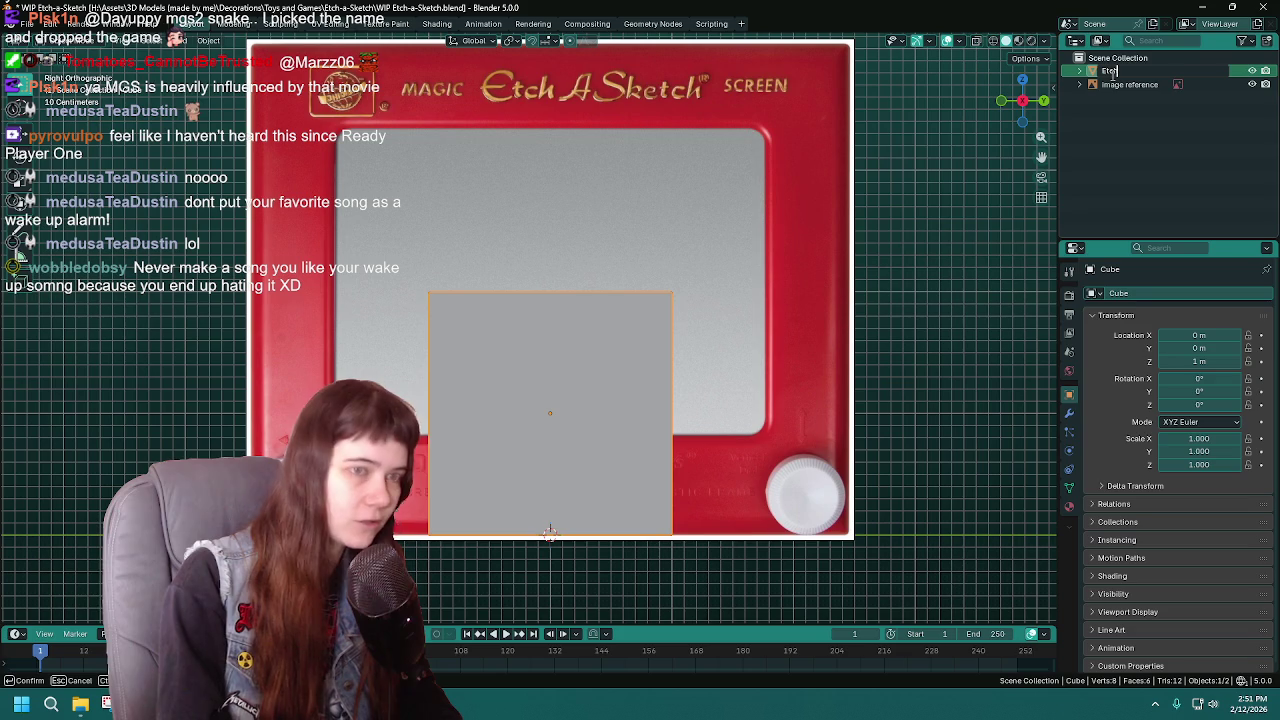
pyautogui.write('-a-Sketch')
pyautogui.press('Return')
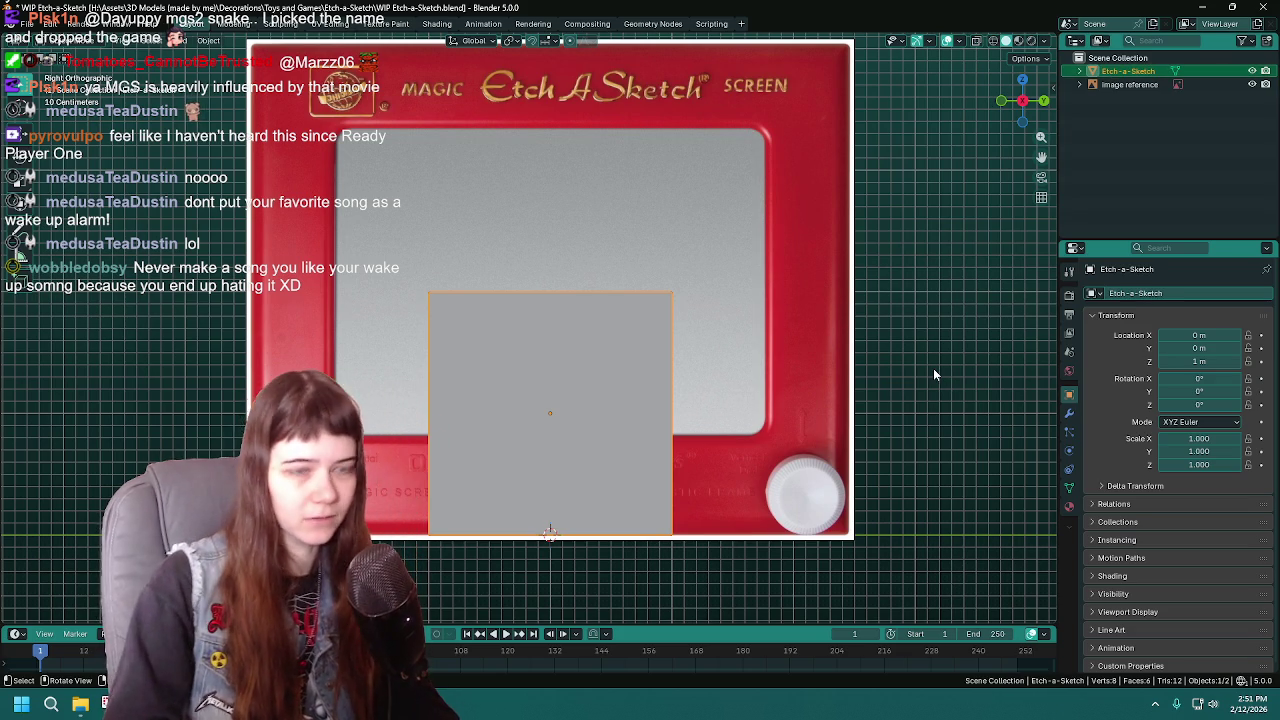
pyautogui.hotkey('alt', 'a')
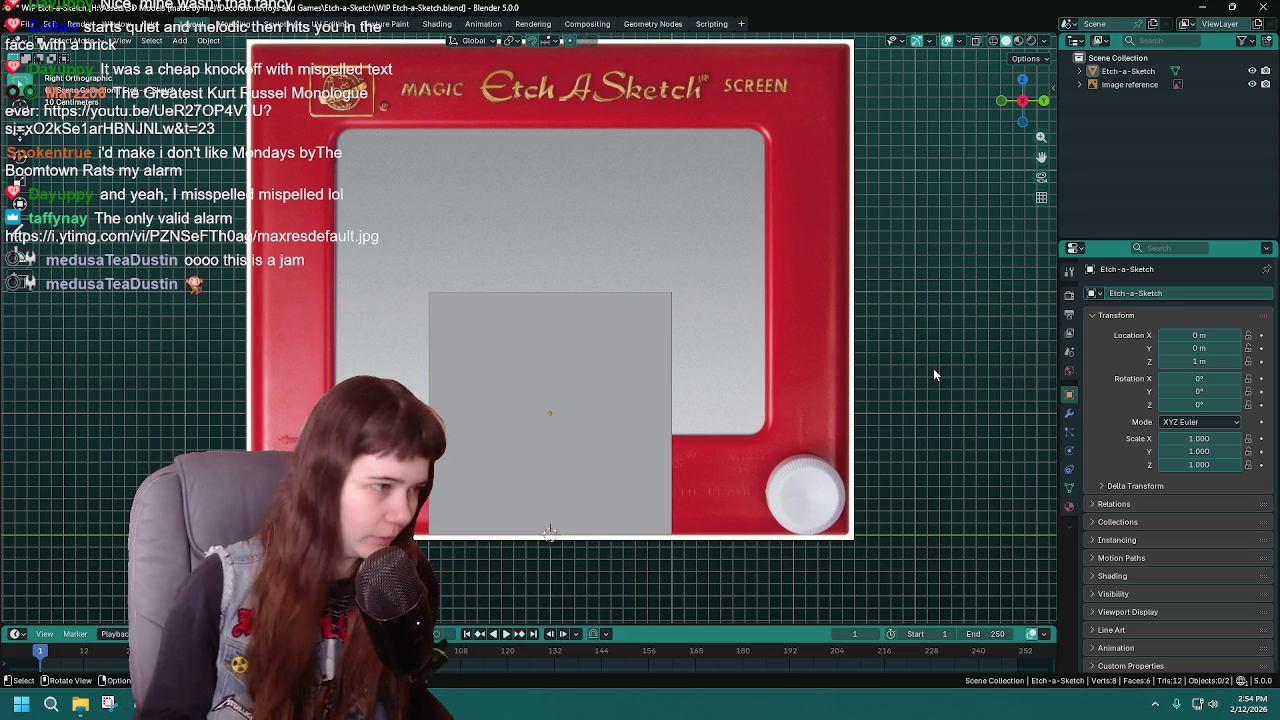
# Step: Select the Etch-a-Sketch cube in the viewport
pyautogui.click(595, 352)
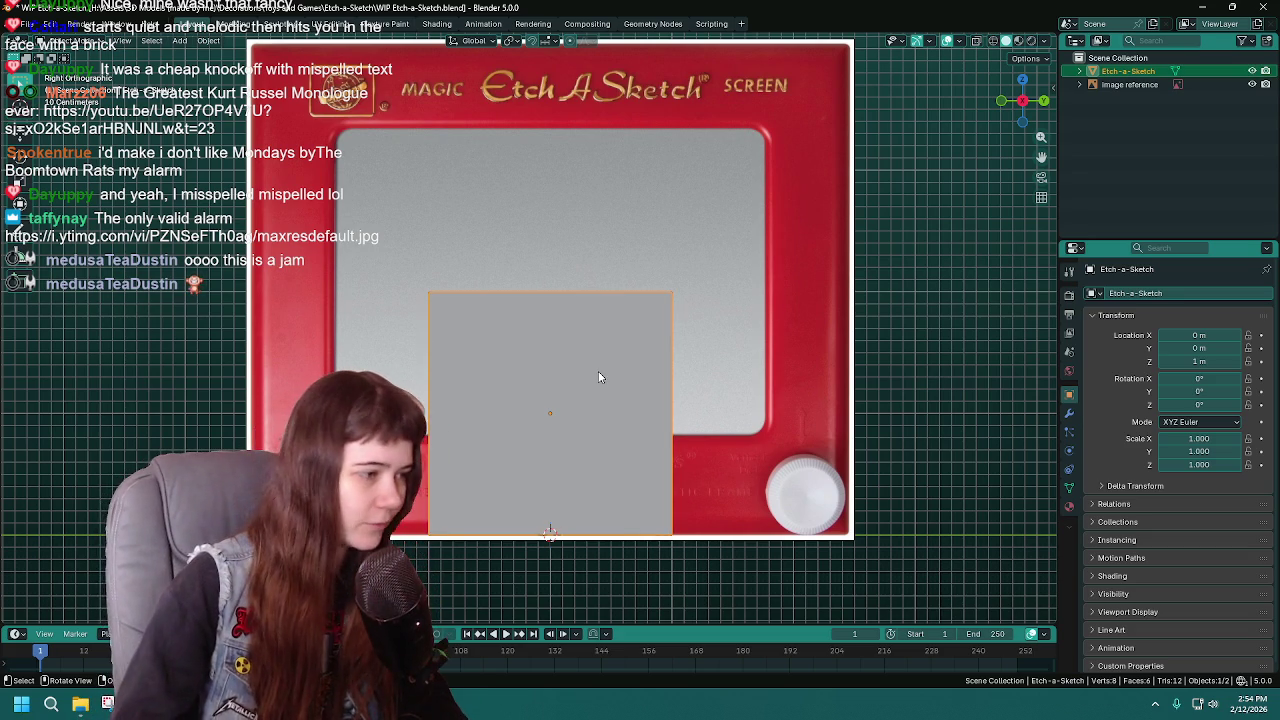
# Step: Save, then widen the body along Y to a scale of about 2.47
pyautogui.hotkey('ctrl', 's')
pyautogui.keyDown('shift'); pyautogui.moveTo(642, 428); pyautogui.dragTo(623, 426, button='middle'); pyautogui.keyUp('shift')
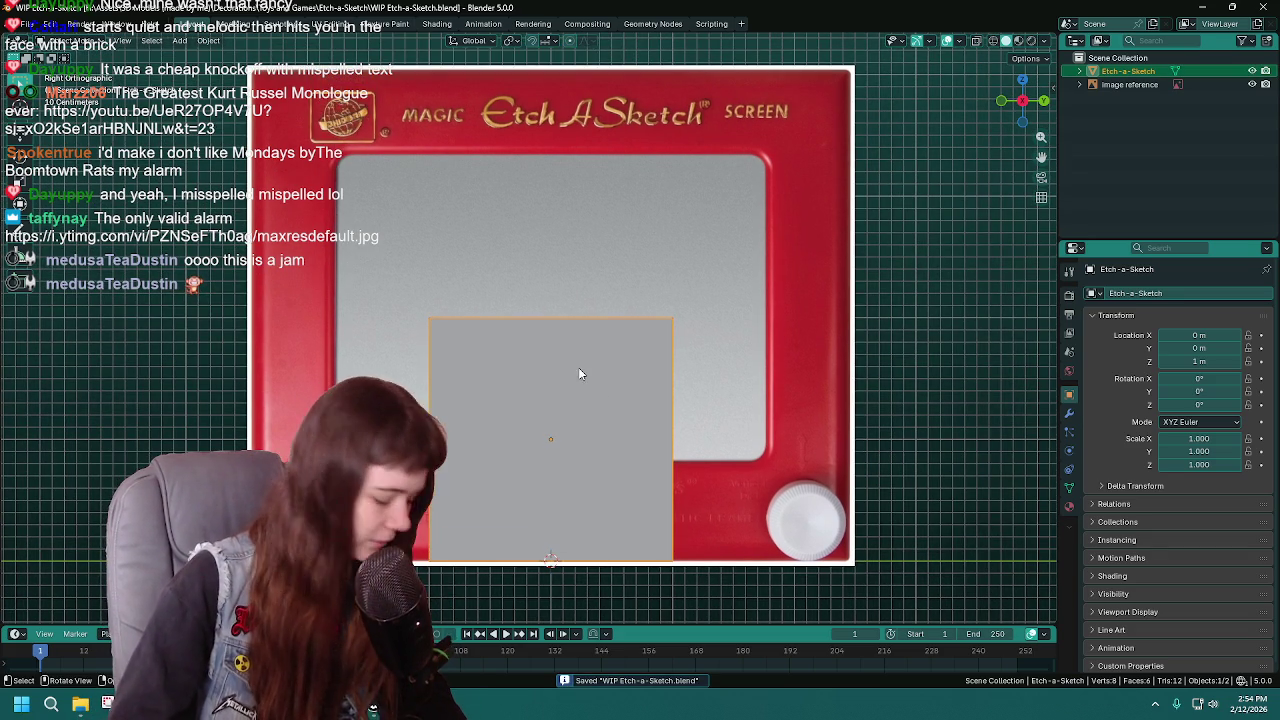
pyautogui.press('s')
pyautogui.press('y')
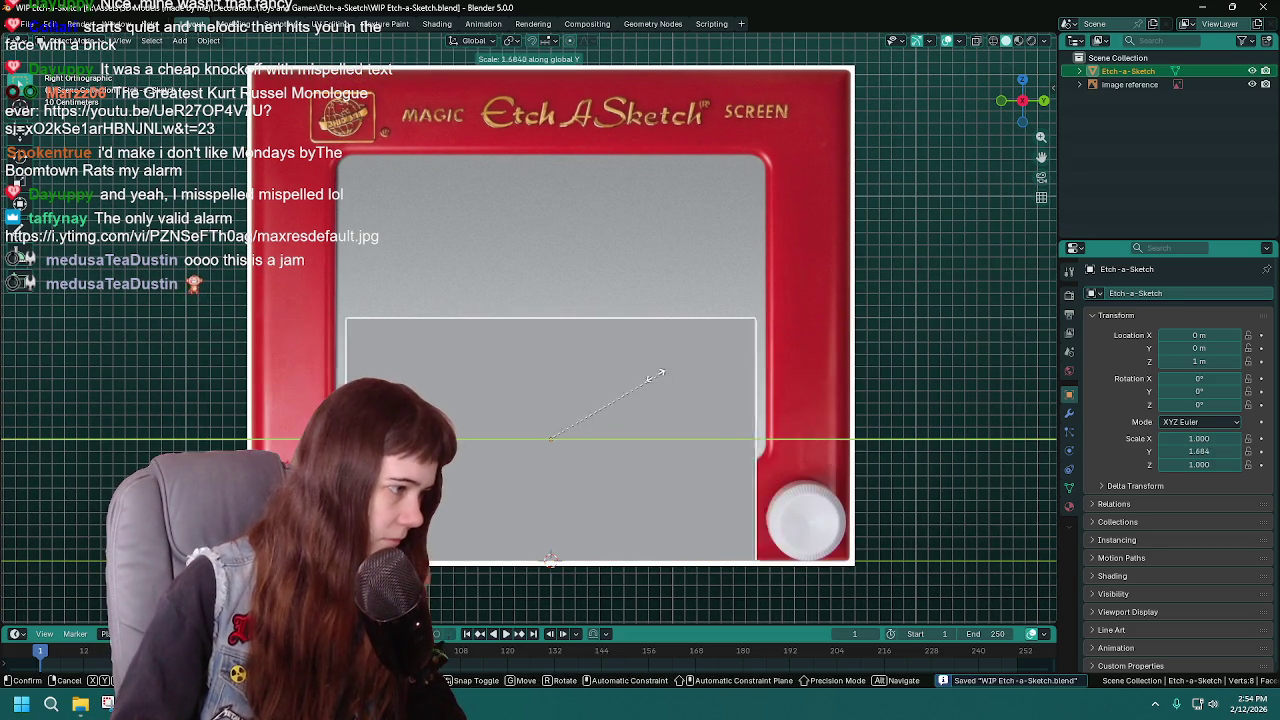
pyautogui.click(720, 366)
pyautogui.write('2.5')
pyautogui.press('Return')
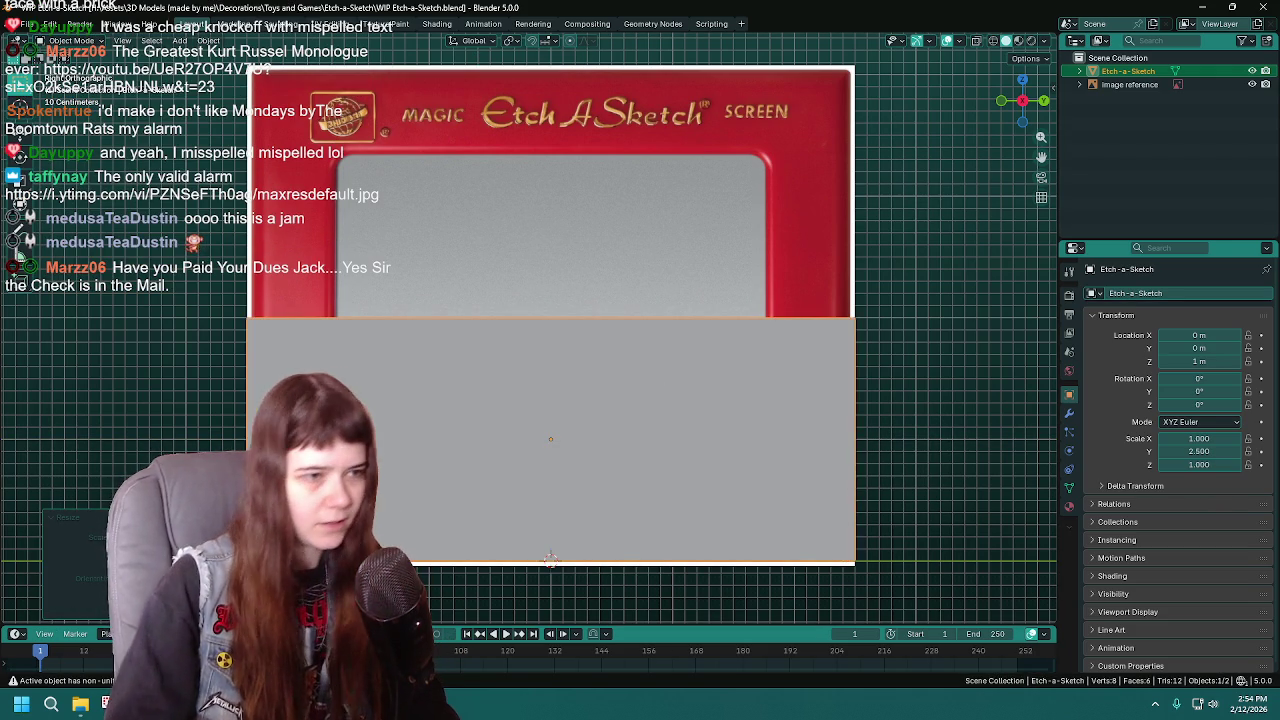
pyautogui.hotkey('alt', 's')
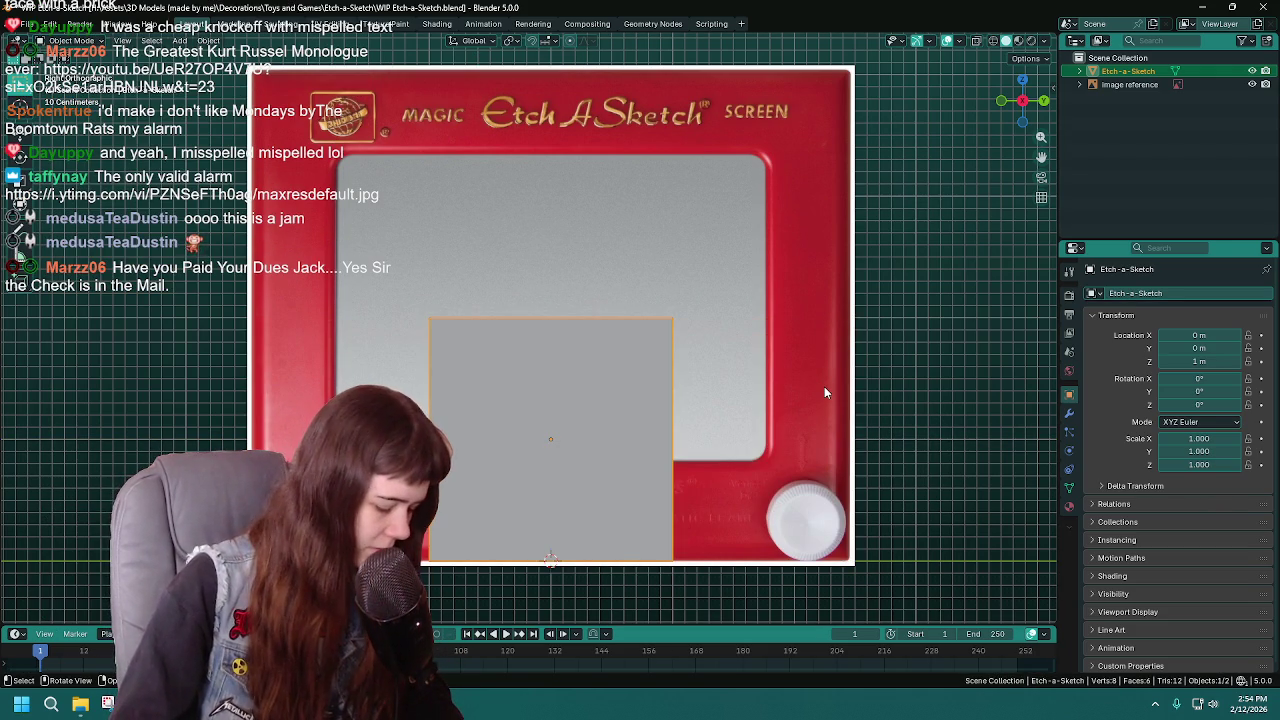
pyautogui.press('s')
pyautogui.press('y')
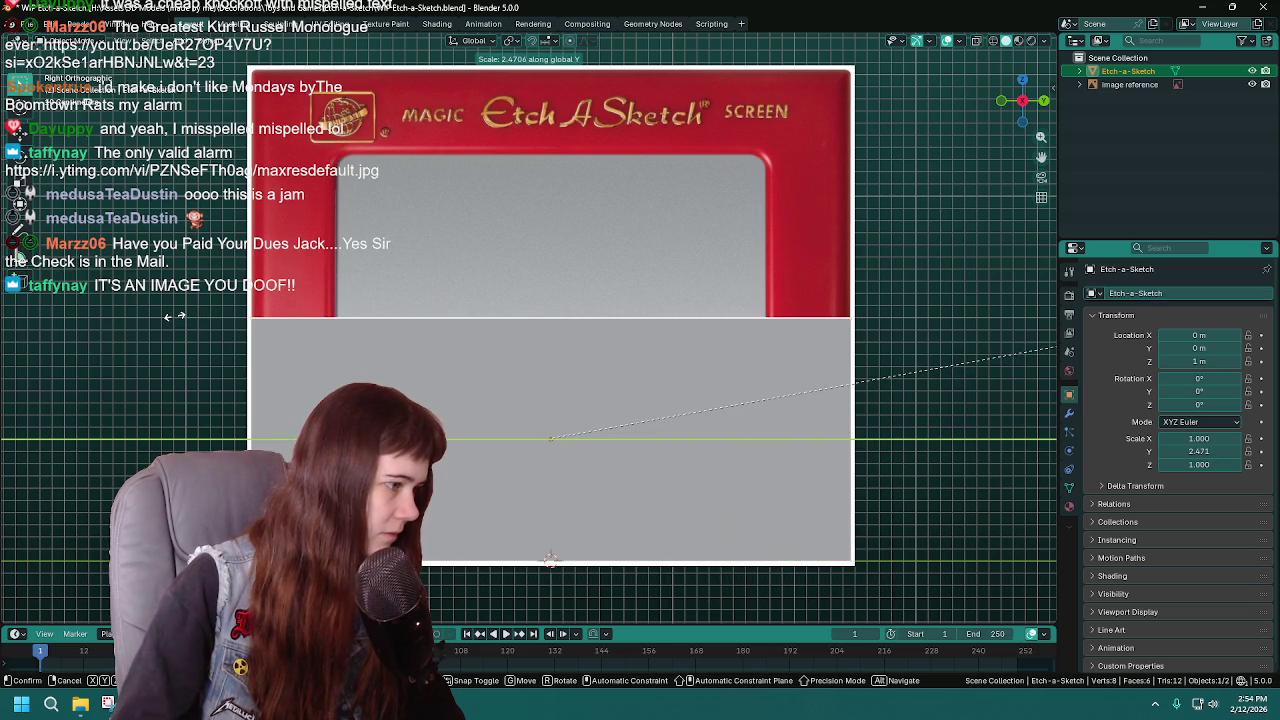
pyautogui.press('Return')
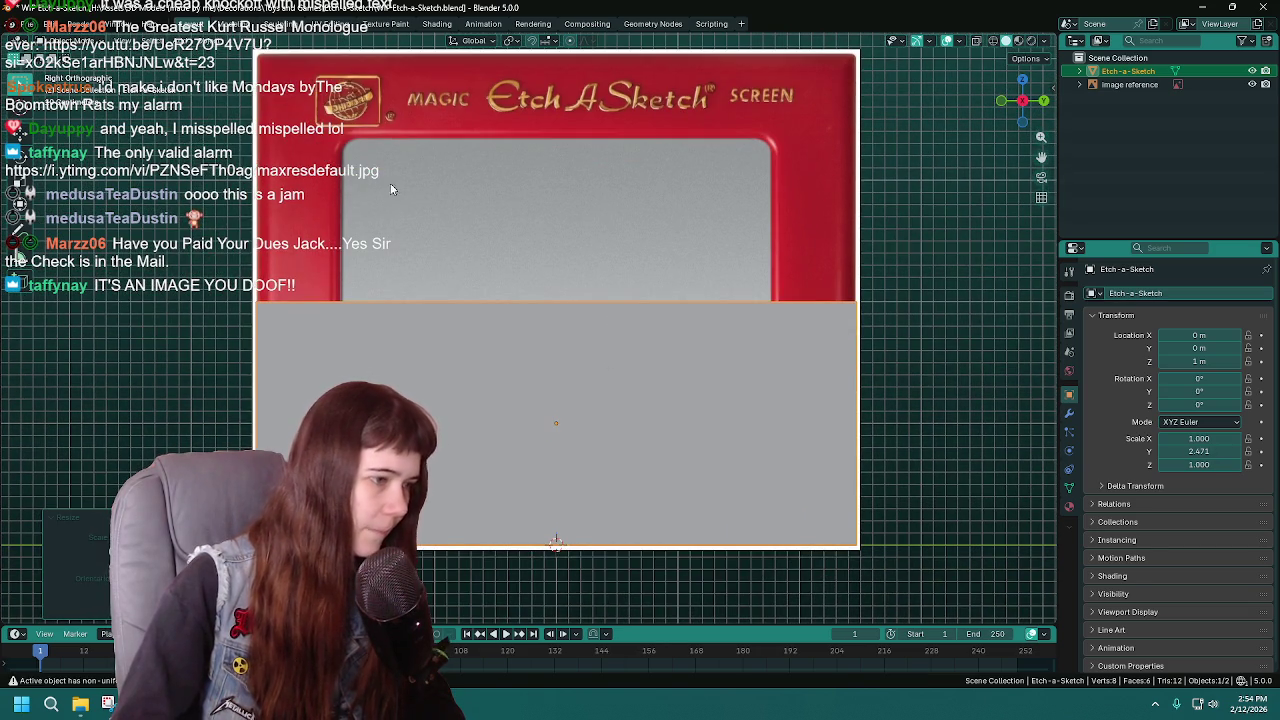
# Step: Move the slab's origin to its bottom edge and stretch it vertically to Z scale 2.021
pyautogui.click(208, 40)
pyautogui.moveTo(231, 69)
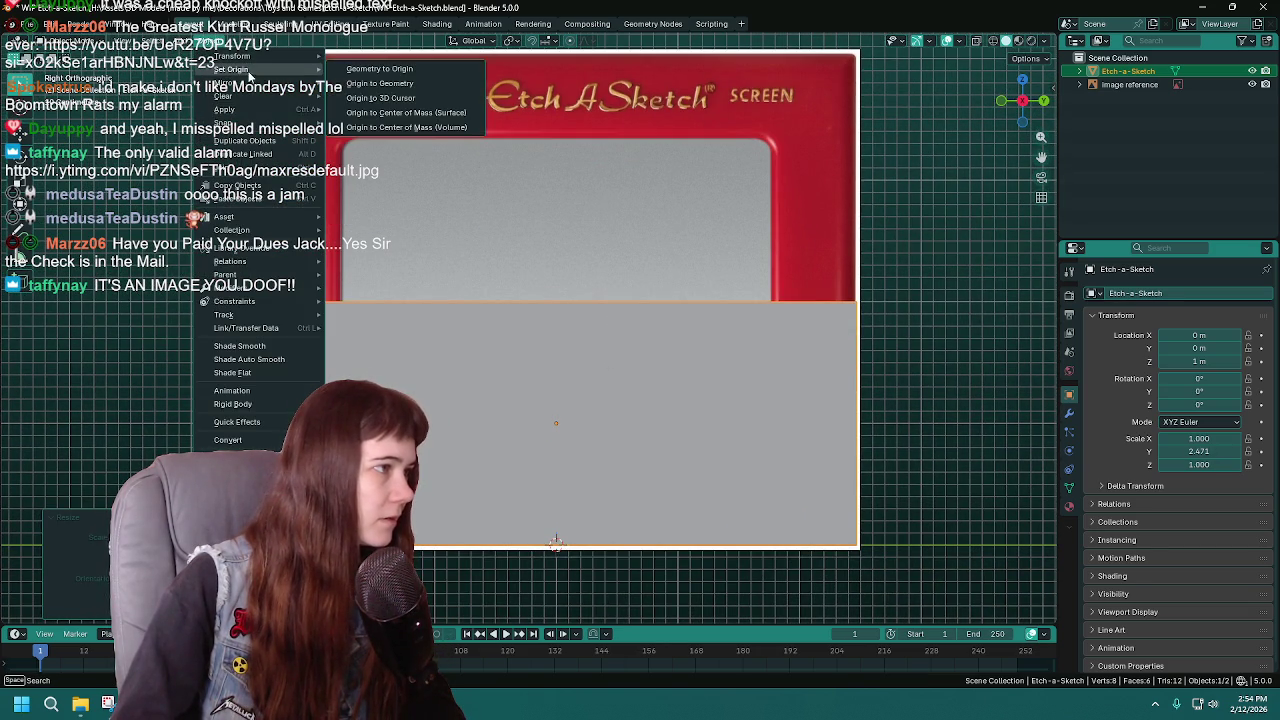
pyautogui.click(400, 94)
pyautogui.scroll(-1, 842, 352)
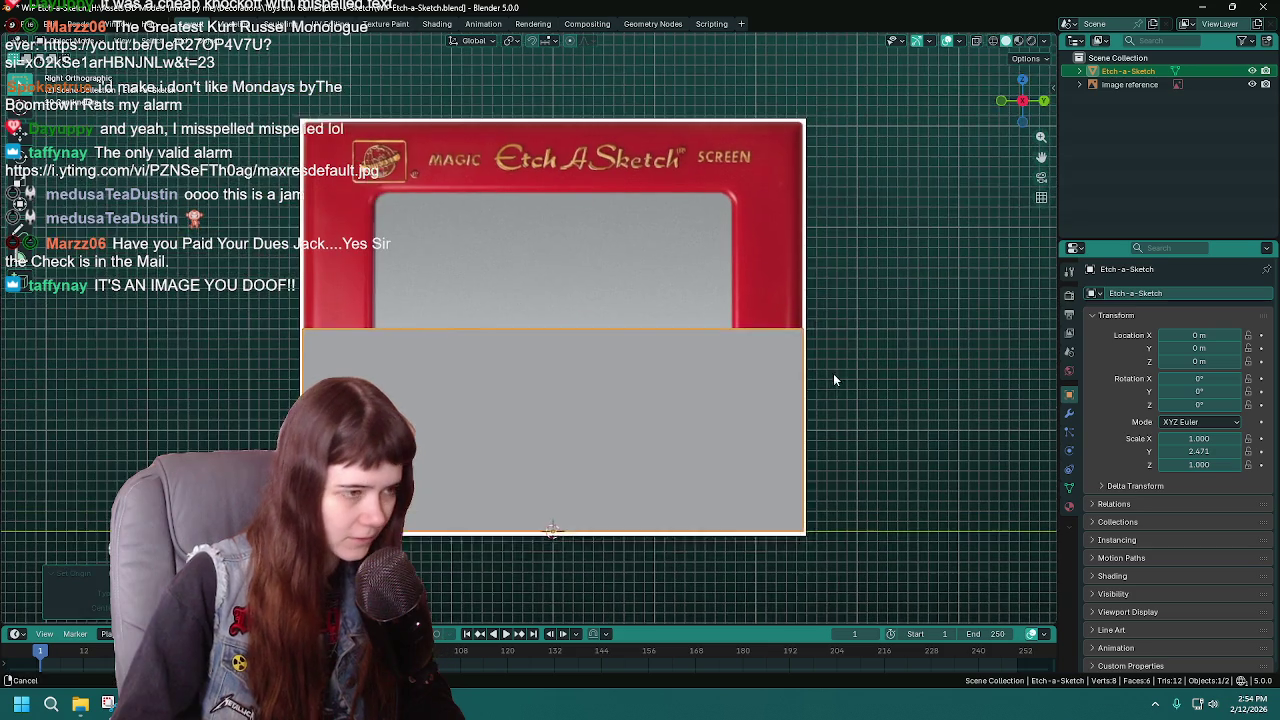
pyautogui.press('s')
pyautogui.press('z')
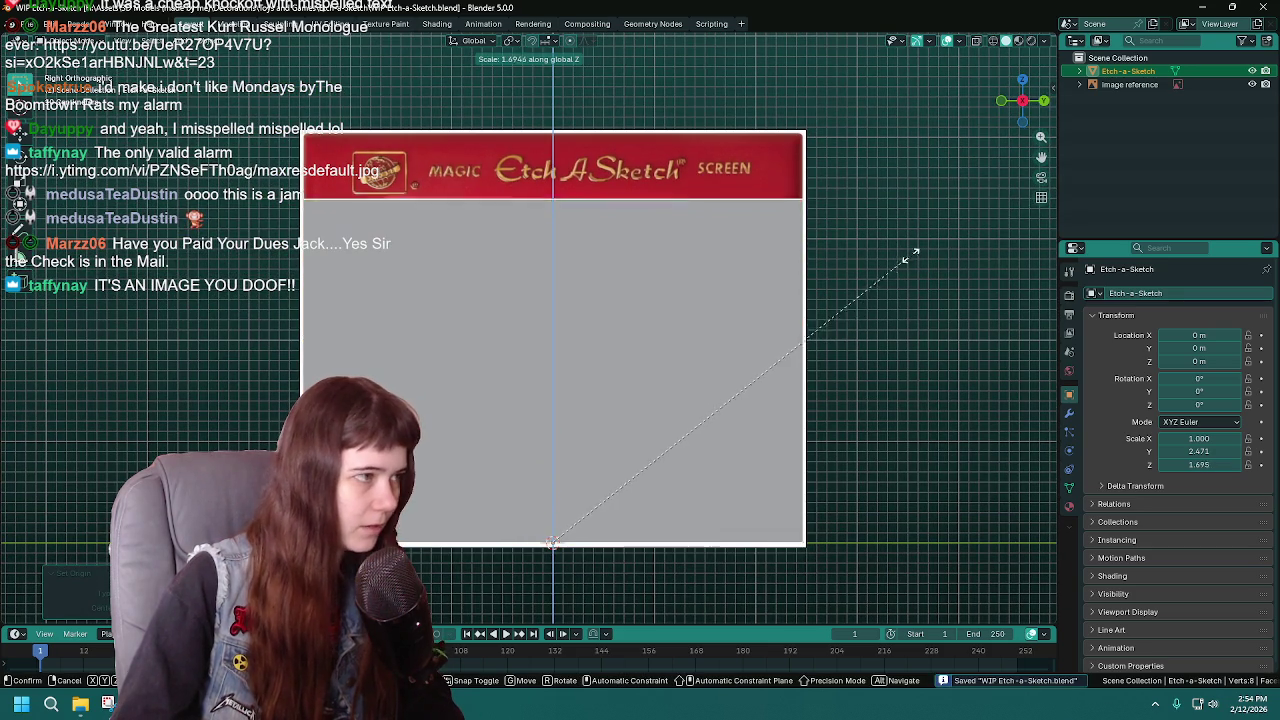
pyautogui.click(976, 211)
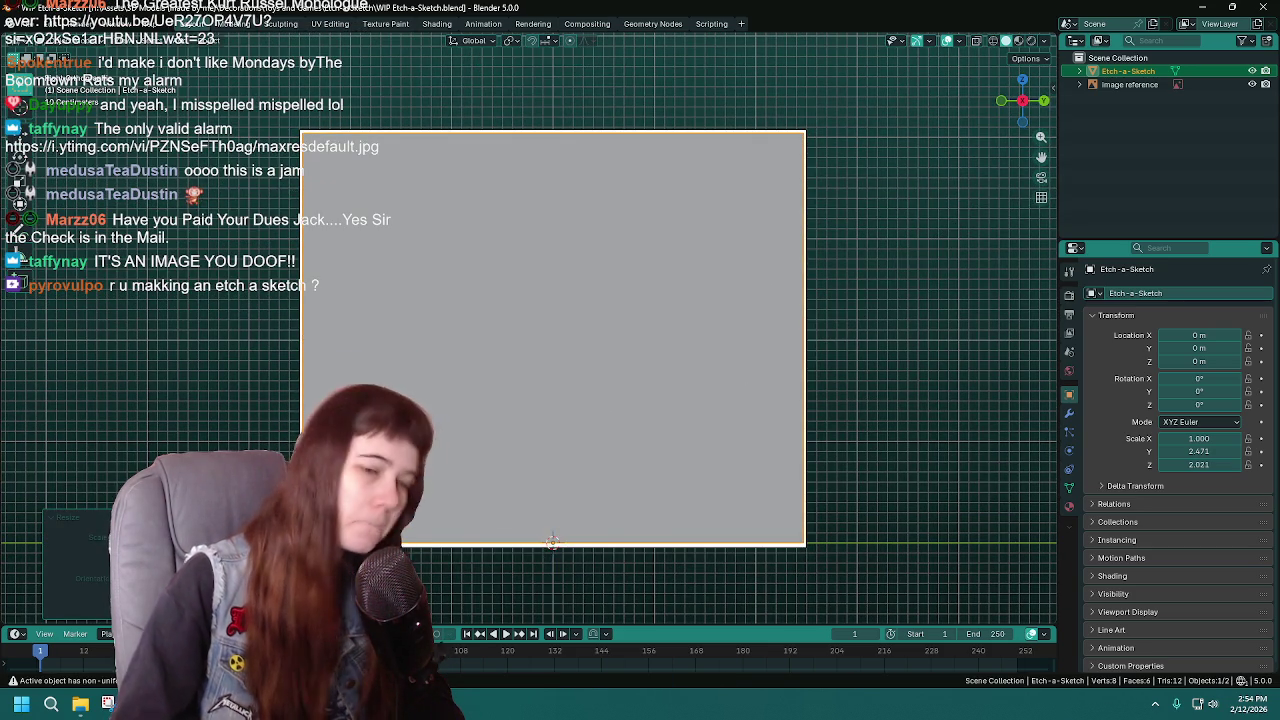
pyautogui.moveTo(666, 397)
pyautogui.mouseDown(button='middle')
pyautogui.moveTo(510, 477)
pyautogui.moveTo(683, 412)
pyautogui.mouseUp(button='middle')
pyautogui.press('s')
pyautogui.press('x')
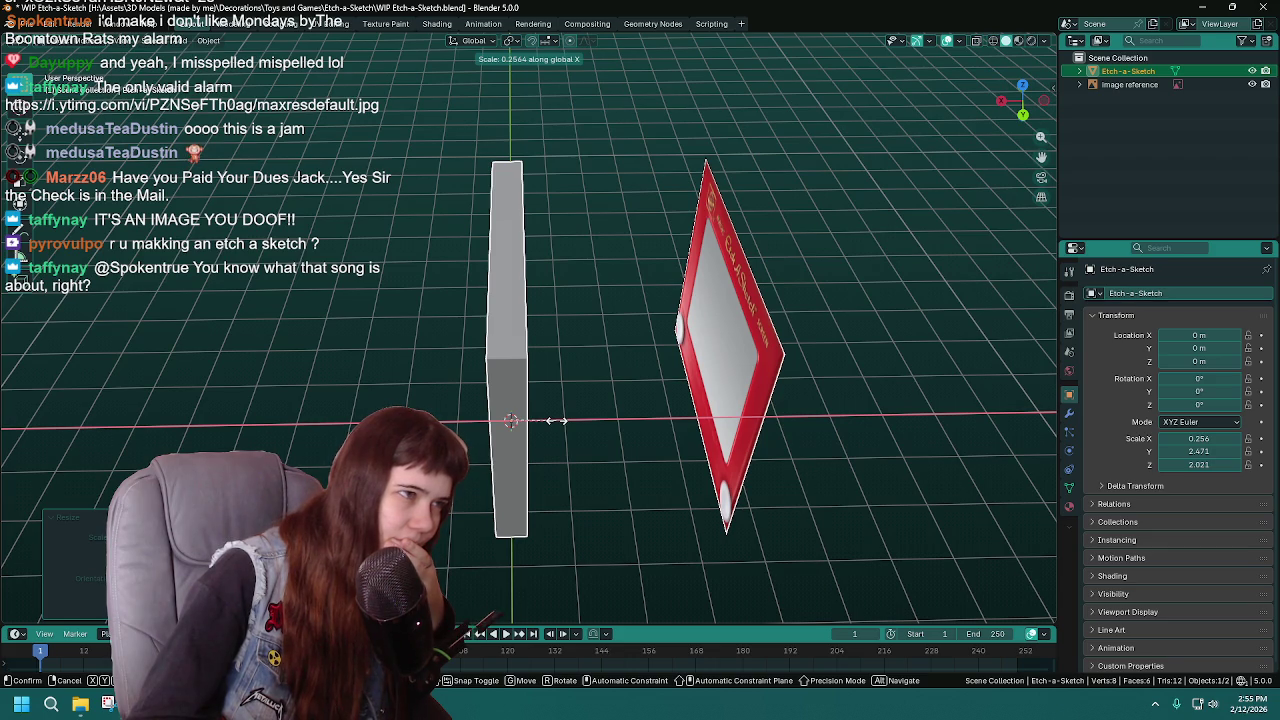
# Step: Thin the slab to X scale 0.250, save, and drag the floating alarm-clock window aside
pyautogui.write('.2')
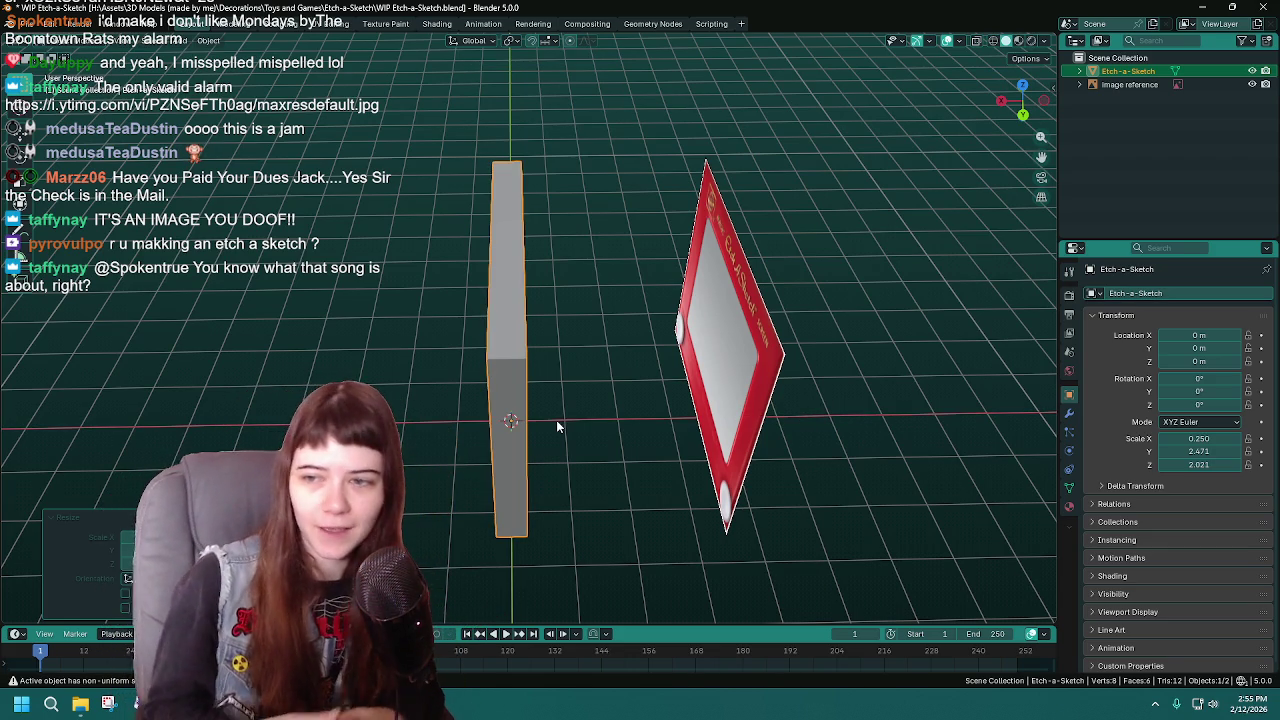
pyautogui.moveTo(553, 420)
pyautogui.mouseDown(button='middle')
pyautogui.moveTo(538, 336)
pyautogui.moveTo(645, 294)
pyautogui.mouseUp(button='middle')
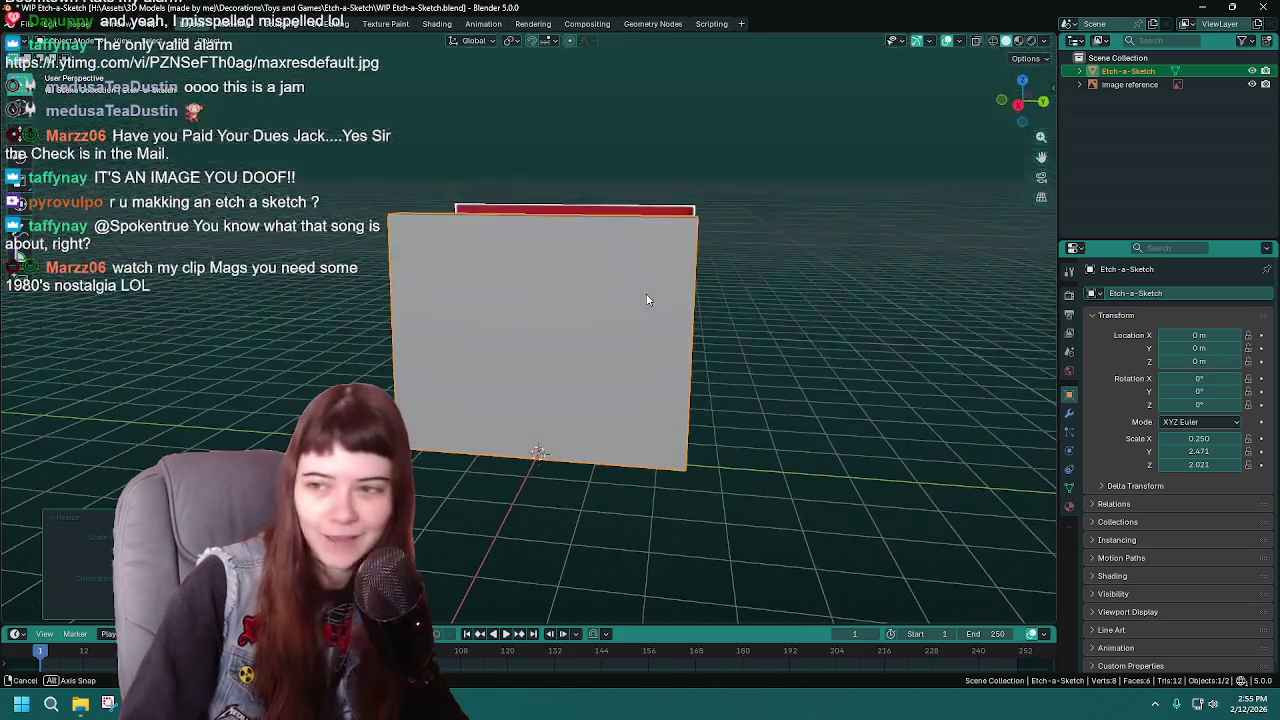
pyautogui.hotkey('ctrl', 's')
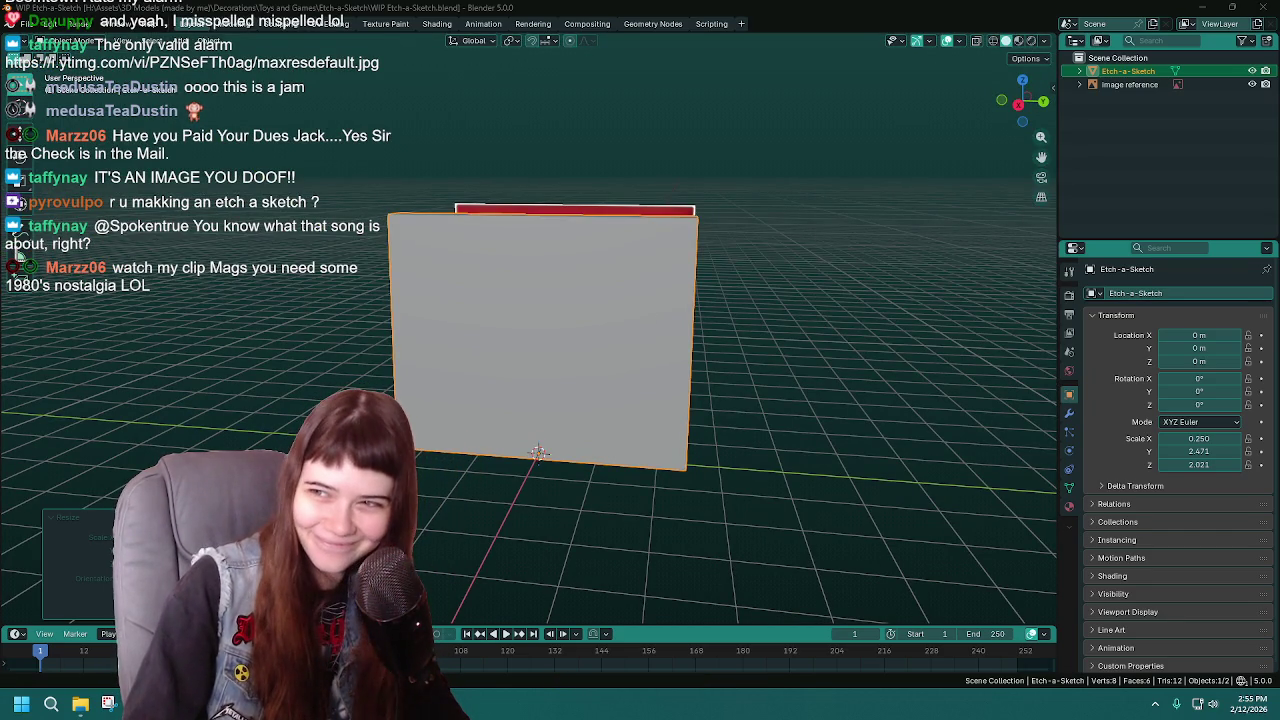
pyautogui.moveTo(605, 180); pyautogui.dragTo(772, 116)
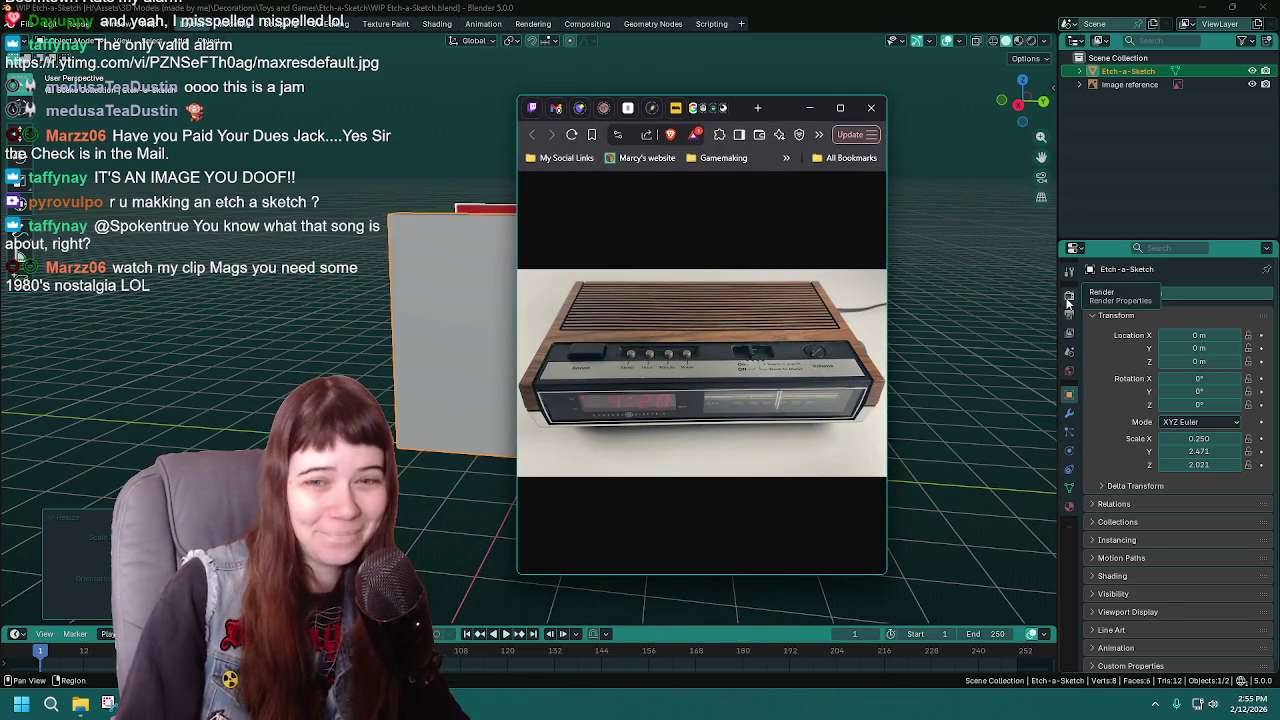
# Step: Close Brave's picture-in-picture alarm-clock window
pyautogui.click(809, 108)
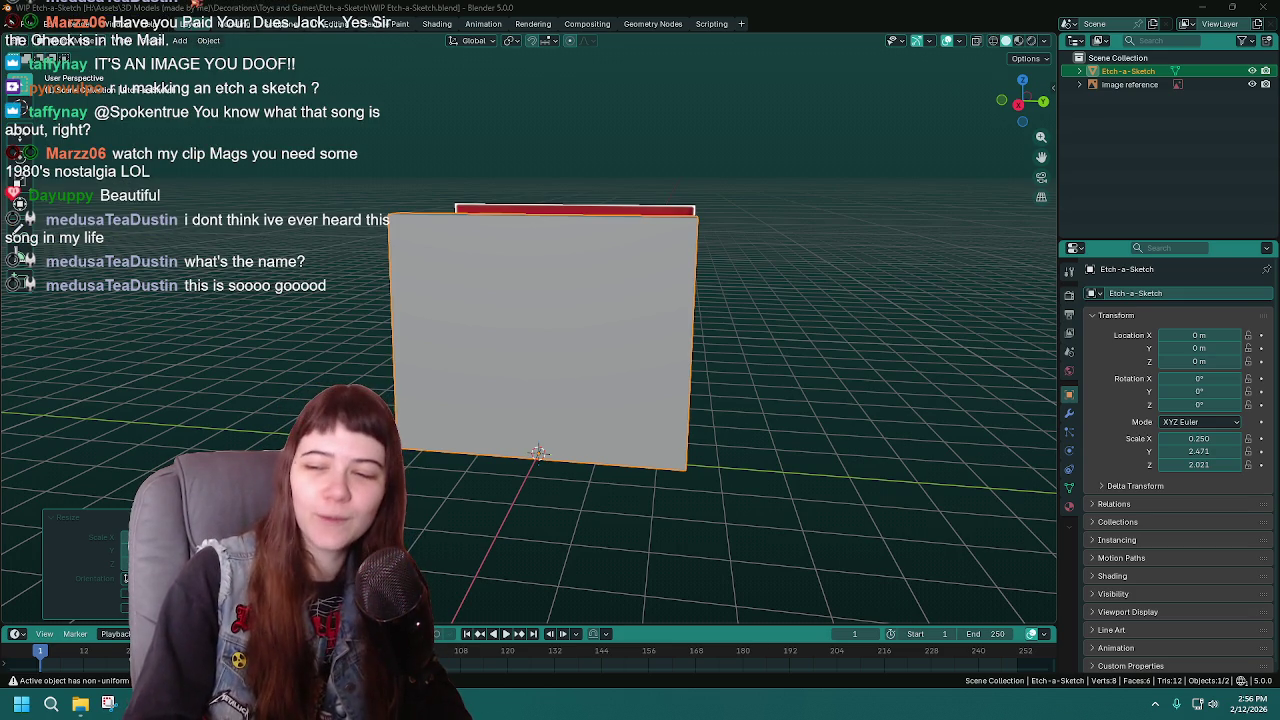
pyautogui.moveTo(707, 240); pyautogui.dragTo(605, 258, button='middle')
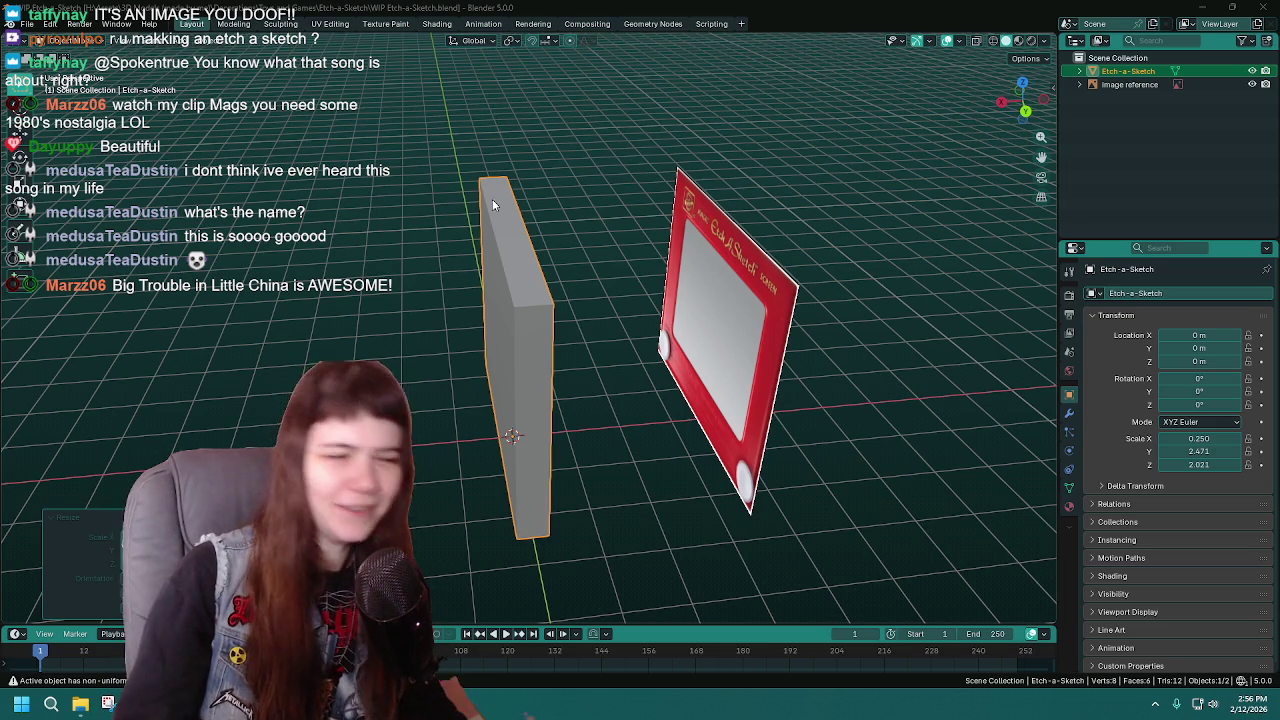
pyautogui.moveTo(612, 254)
pyautogui.mouseDown(button='middle')
pyautogui.moveTo(588, 343)
pyautogui.moveTo(713, 290)
pyautogui.moveTo(549, 303)
pyautogui.moveTo(601, 320)
pyautogui.moveTo(464, 317)
pyautogui.moveTo(683, 273)
pyautogui.moveTo(971, 178)
pyautogui.mouseUp(button='middle')
pyautogui.hotkey('ctrl', 's')
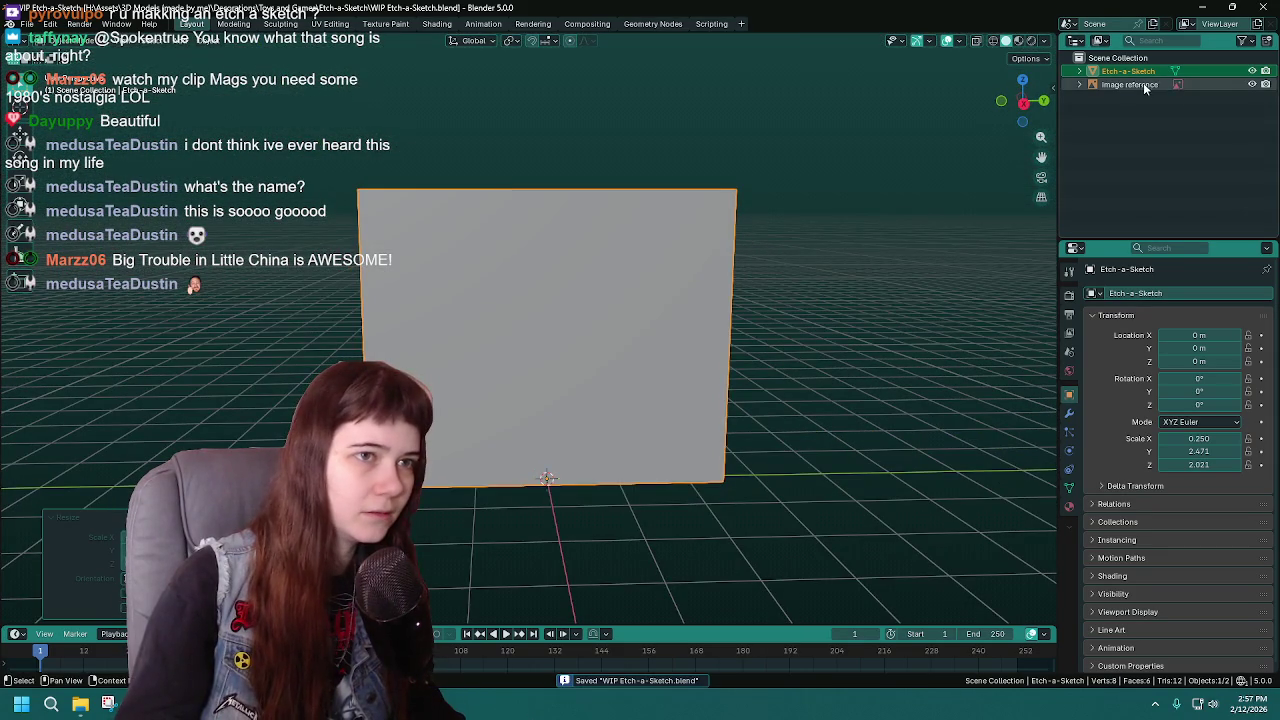
pyautogui.doubleClick(1158, 71)
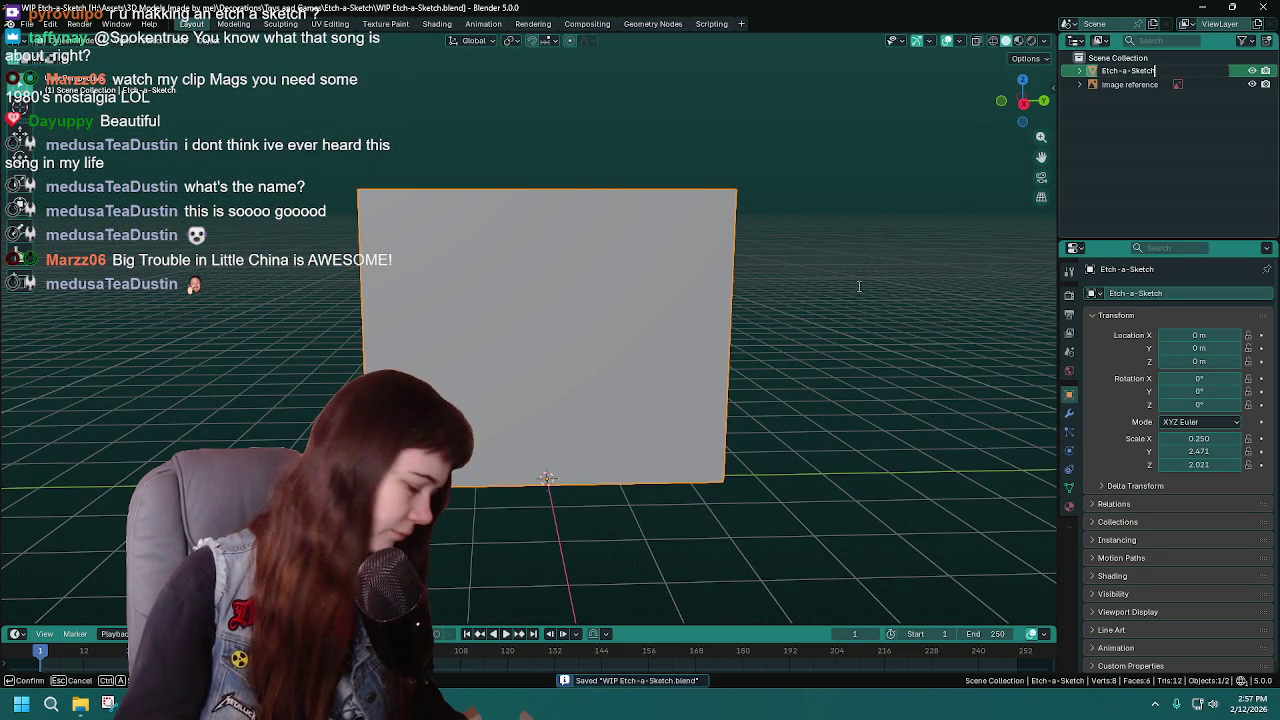
pyautogui.press('Return')
pyautogui.moveTo(886, 308); pyautogui.dragTo(822, 314, button='middle')
pyautogui.press('KP_1')
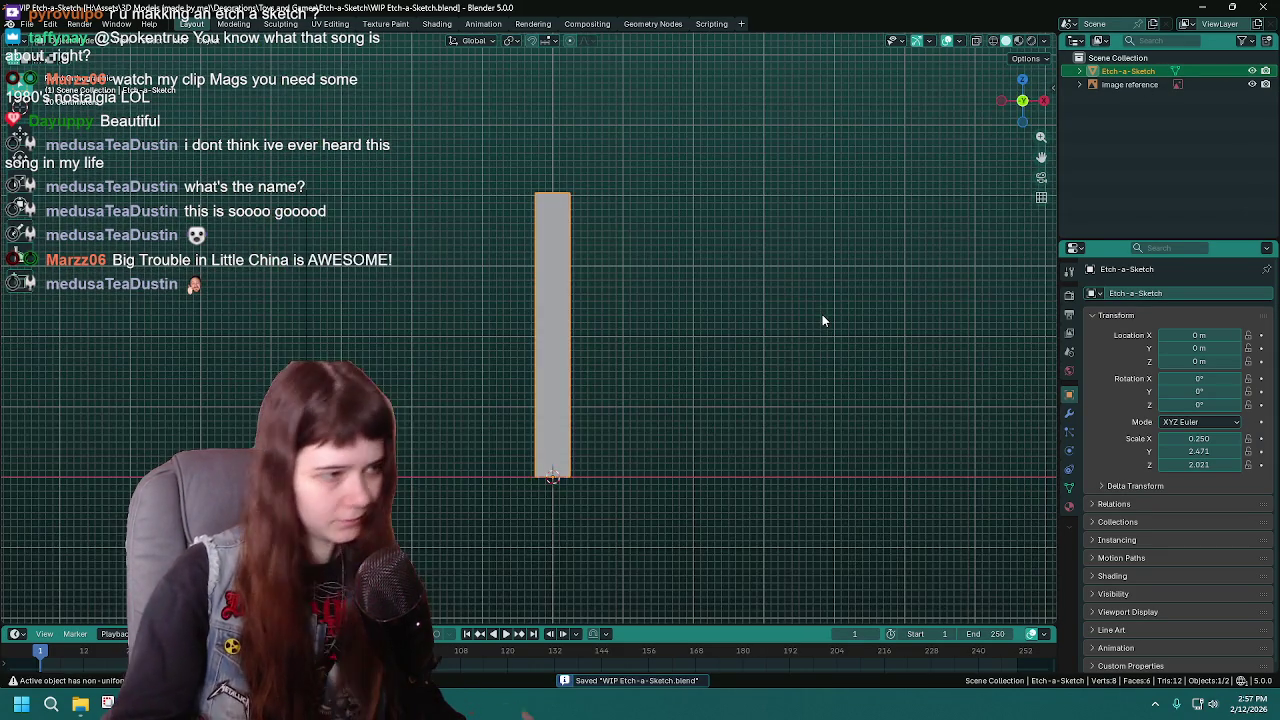
pyautogui.press('KP_3')
pyautogui.press('z')
pyautogui.click(719, 405)
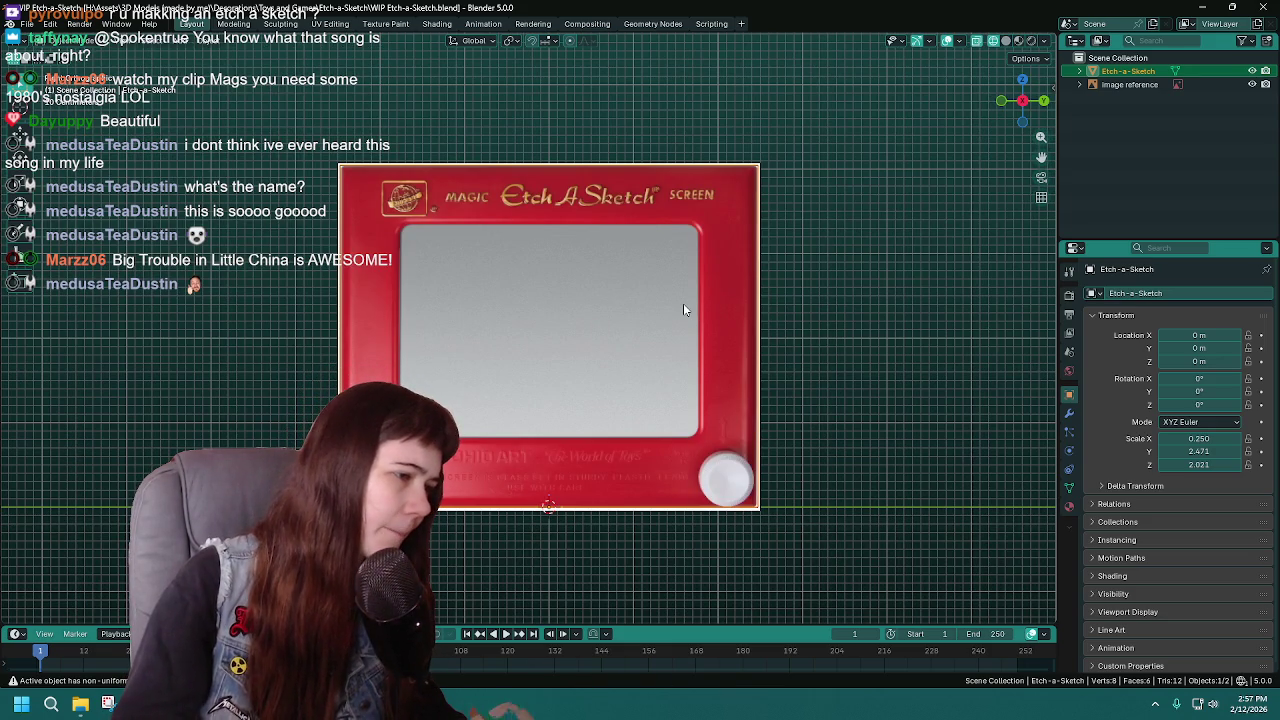
pyautogui.hotkey('ctrl', 's')
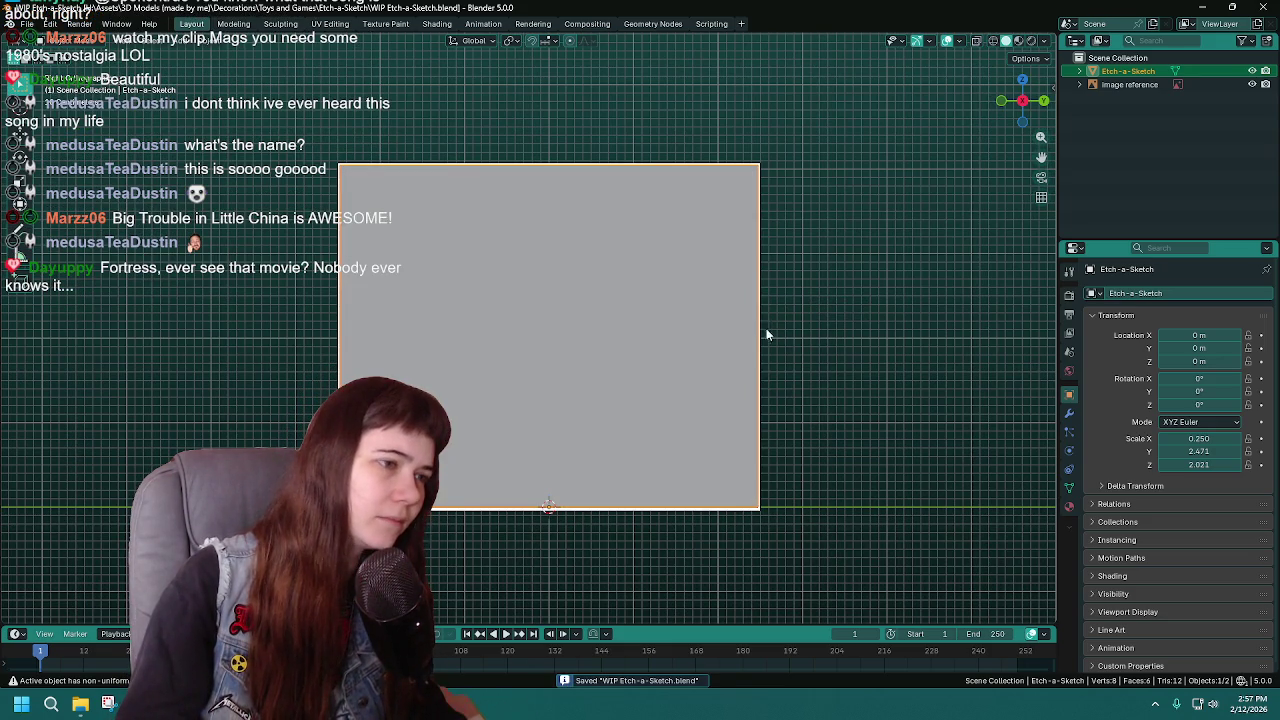
# Step: In Edit Mode with Material Preview shading, select the slab's front face and trial an inset, then cancel
pyautogui.press('z')
pyautogui.click(775, 325)
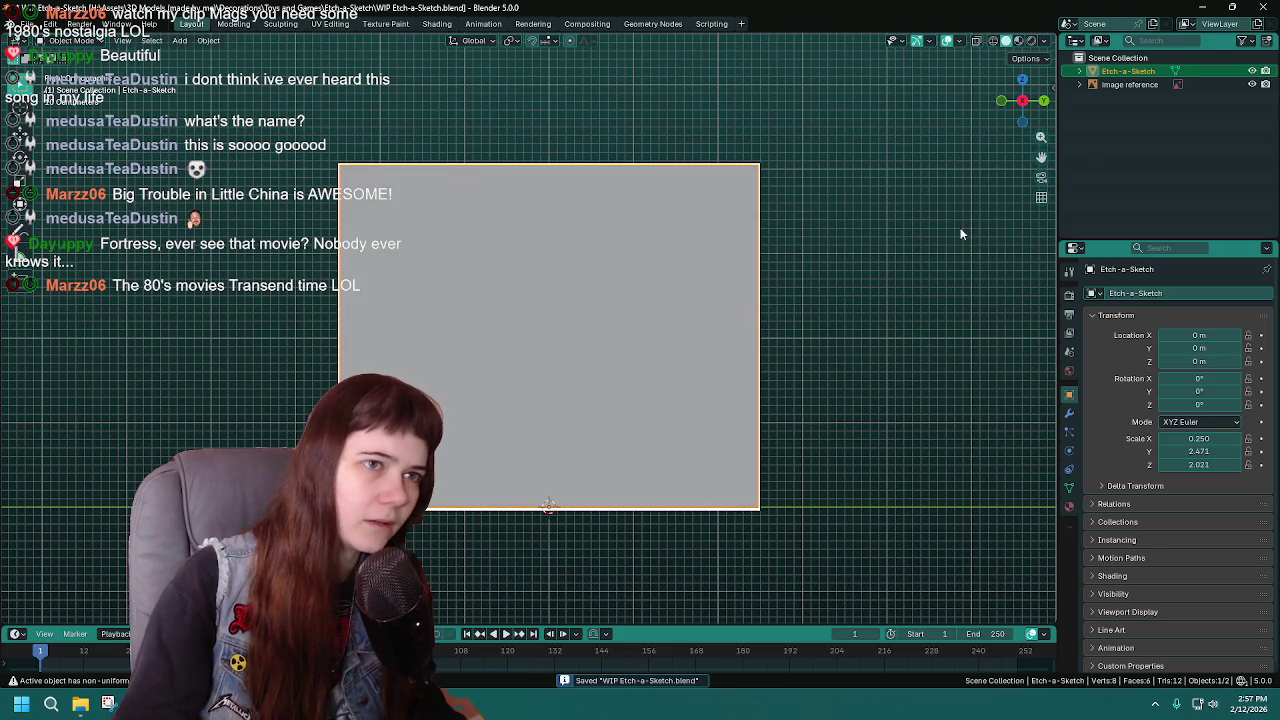
pyautogui.press('Tab')
pyautogui.press('z')
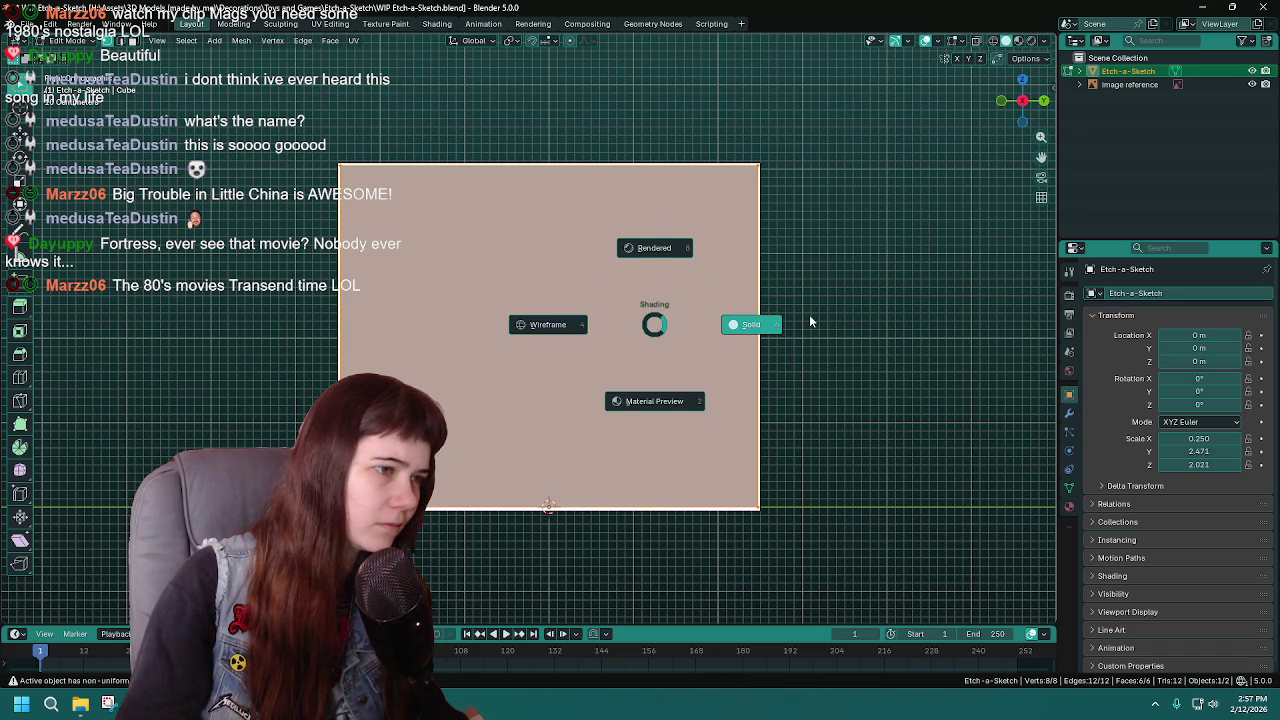
pyautogui.press('2')
pyautogui.moveTo(672, 328); pyautogui.dragTo(495, 355, button='middle')
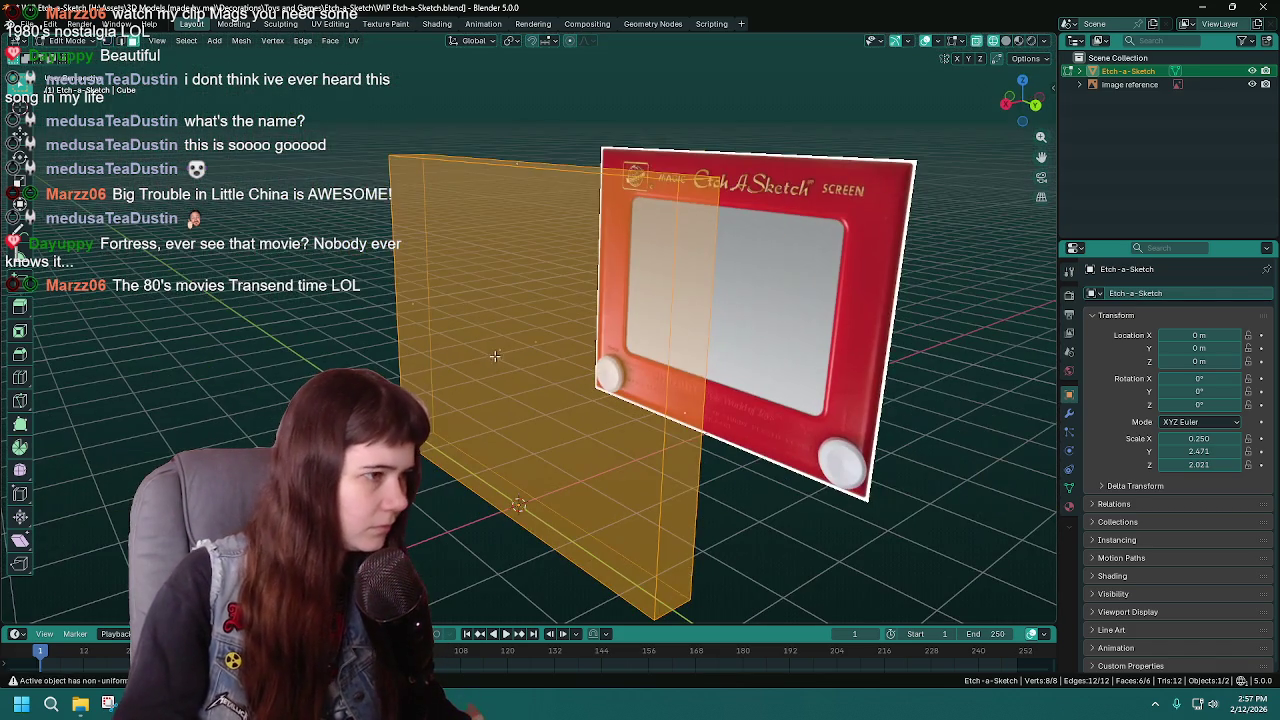
pyautogui.click(495, 355)
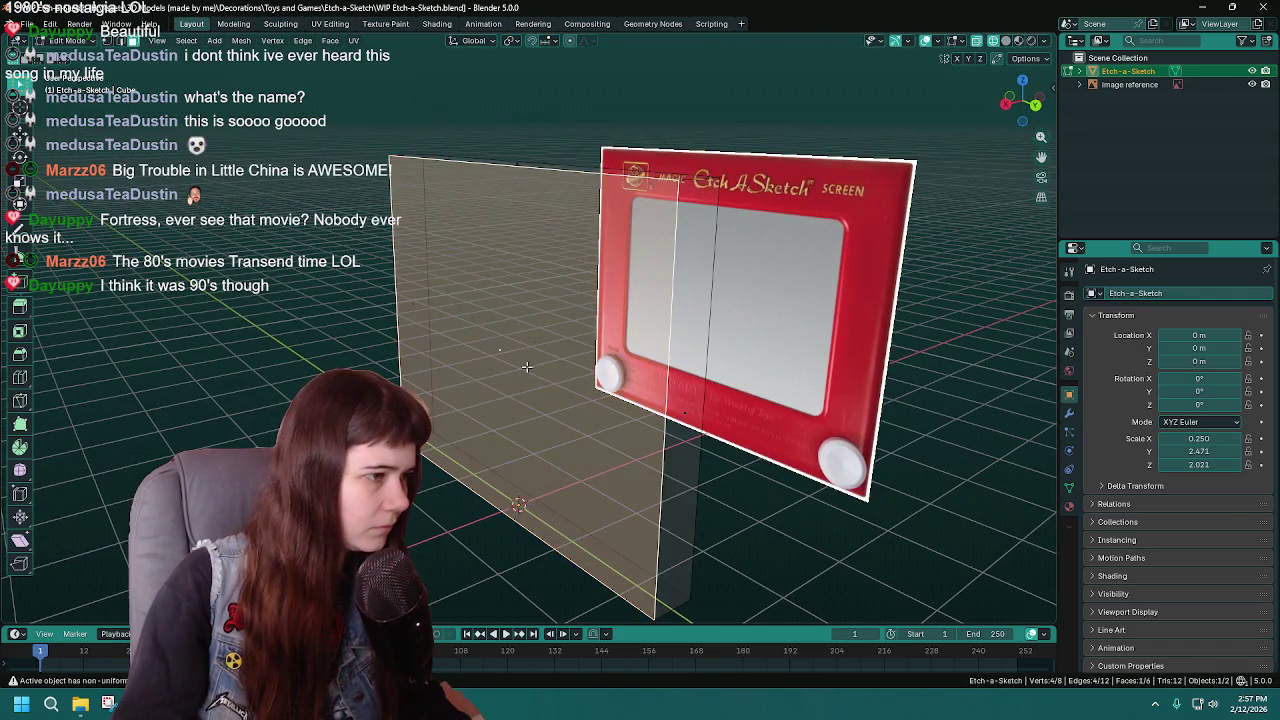
pyautogui.press('KP_1')
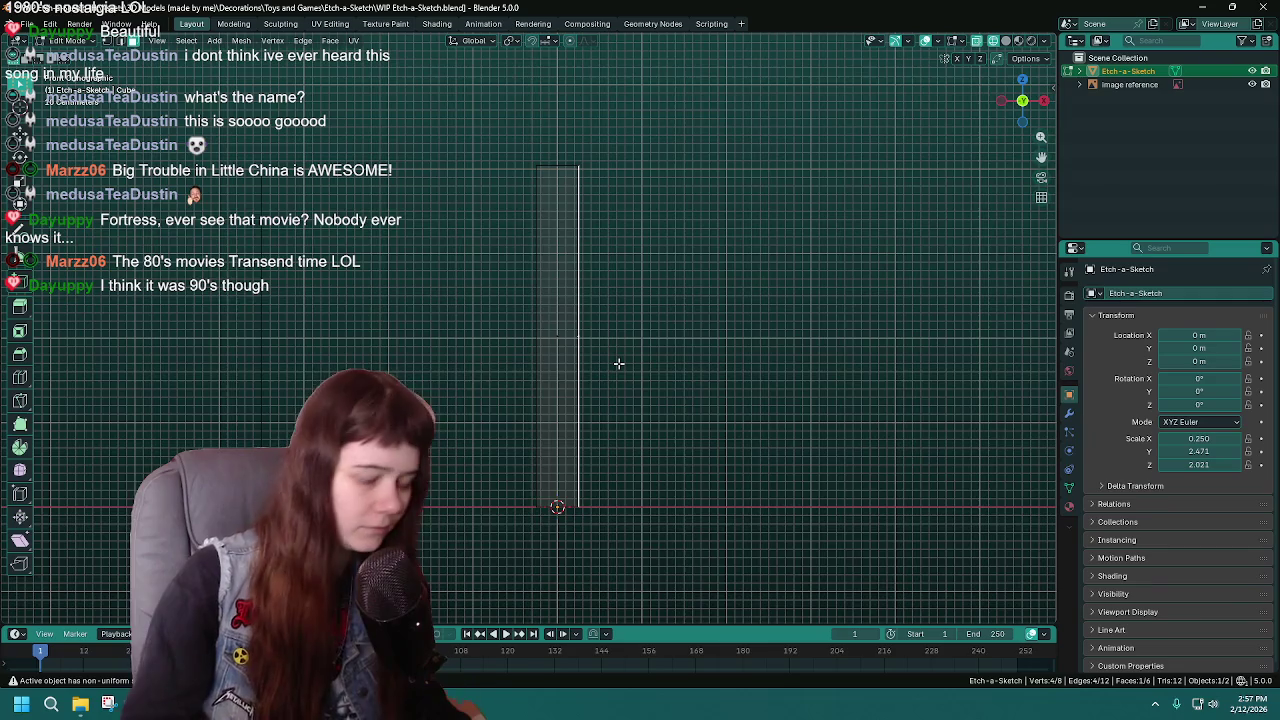
pyautogui.press('KP_3')
pyautogui.hotkey('ctrl', 's')
pyautogui.press('i')
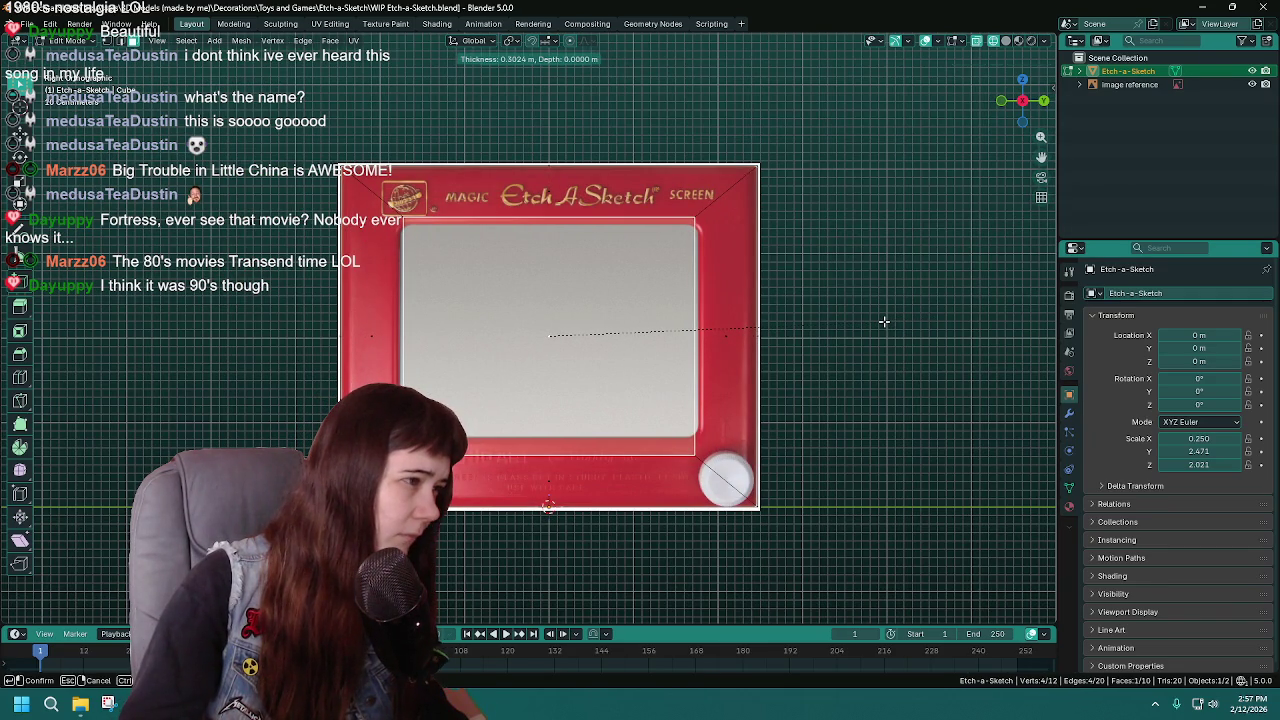
pyautogui.press('Escape')
# Step: Back in Object Mode, duplicate the slab in place as Etch-a-Sketch.001
pyautogui.press('Tab')
pyautogui.moveTo(821, 325); pyautogui.dragTo(636, 334, button='middle')
pyautogui.hotkey('shift', 'd')
pyautogui.rightClick(636, 334)
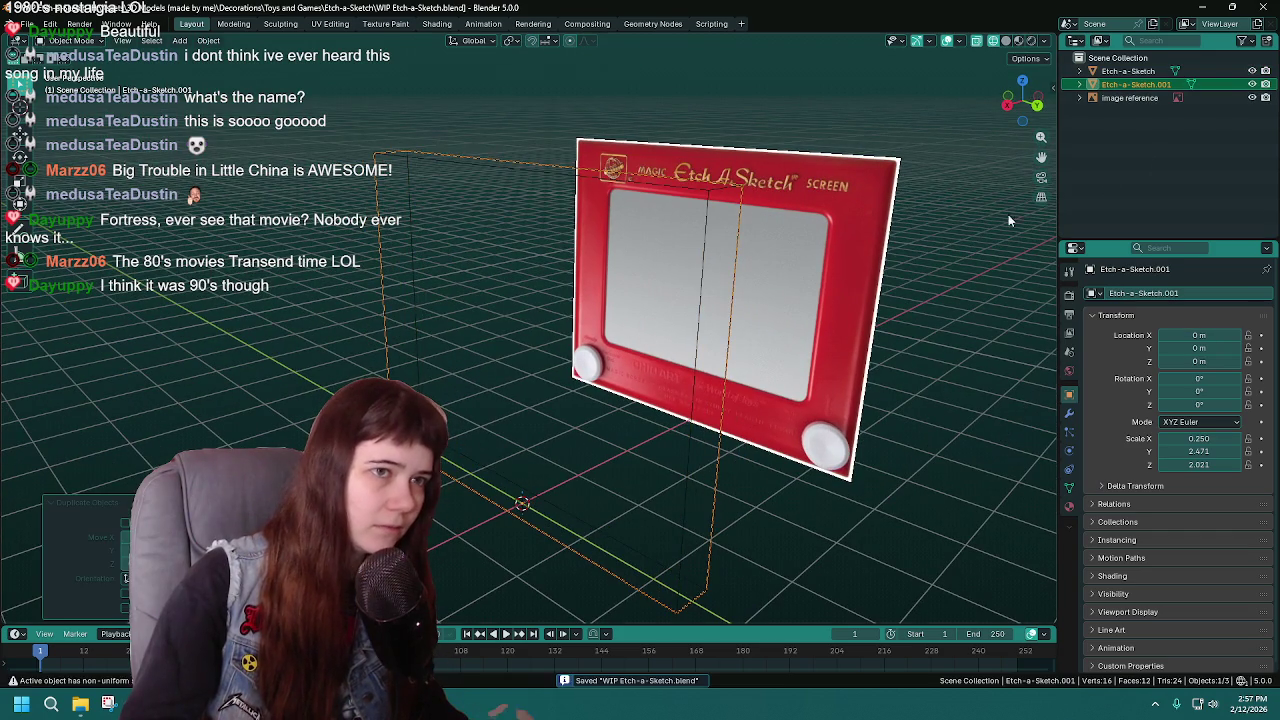
# Step: Rename the copy 'Etch-a-Sketch backup', hide it, select the original body, and save
pyautogui.doubleClick(1137, 84)
pyautogui.press('BackSpace')
pyautogui.press('BackSpace')
pyautogui.press('BackSpace')
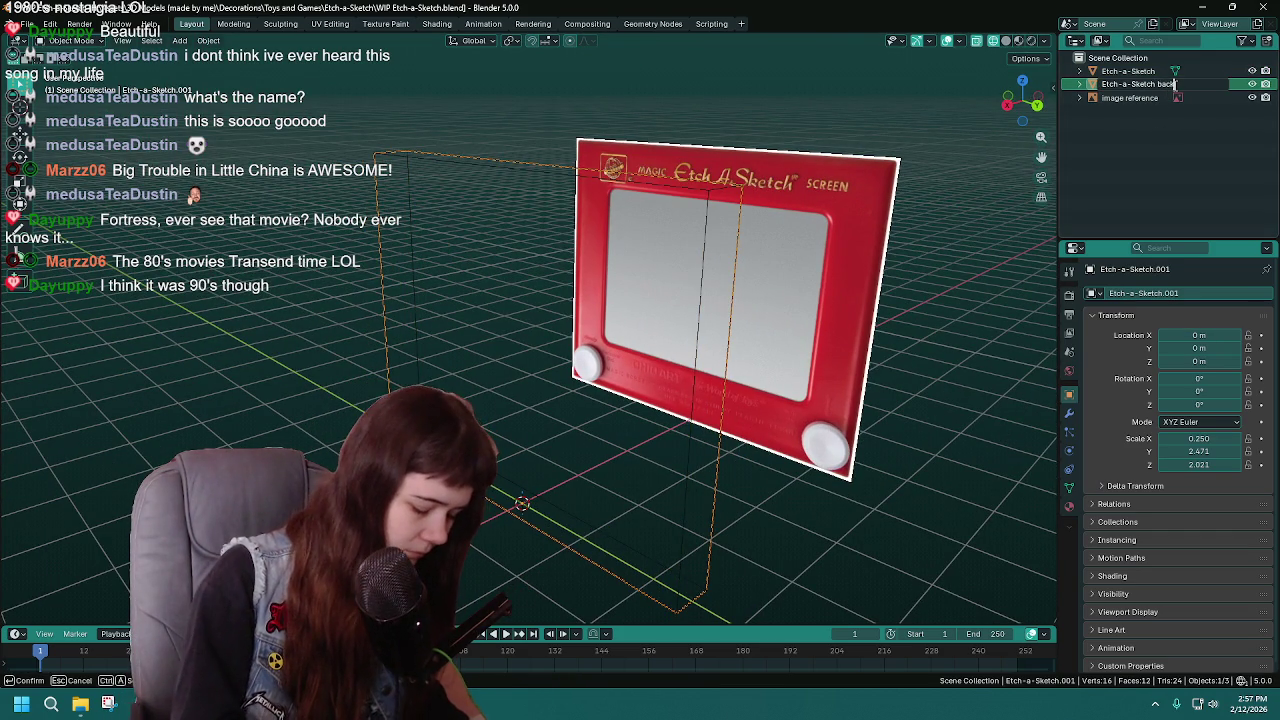
pyautogui.write('backup')
pyautogui.press('Return')
pyautogui.press('h')
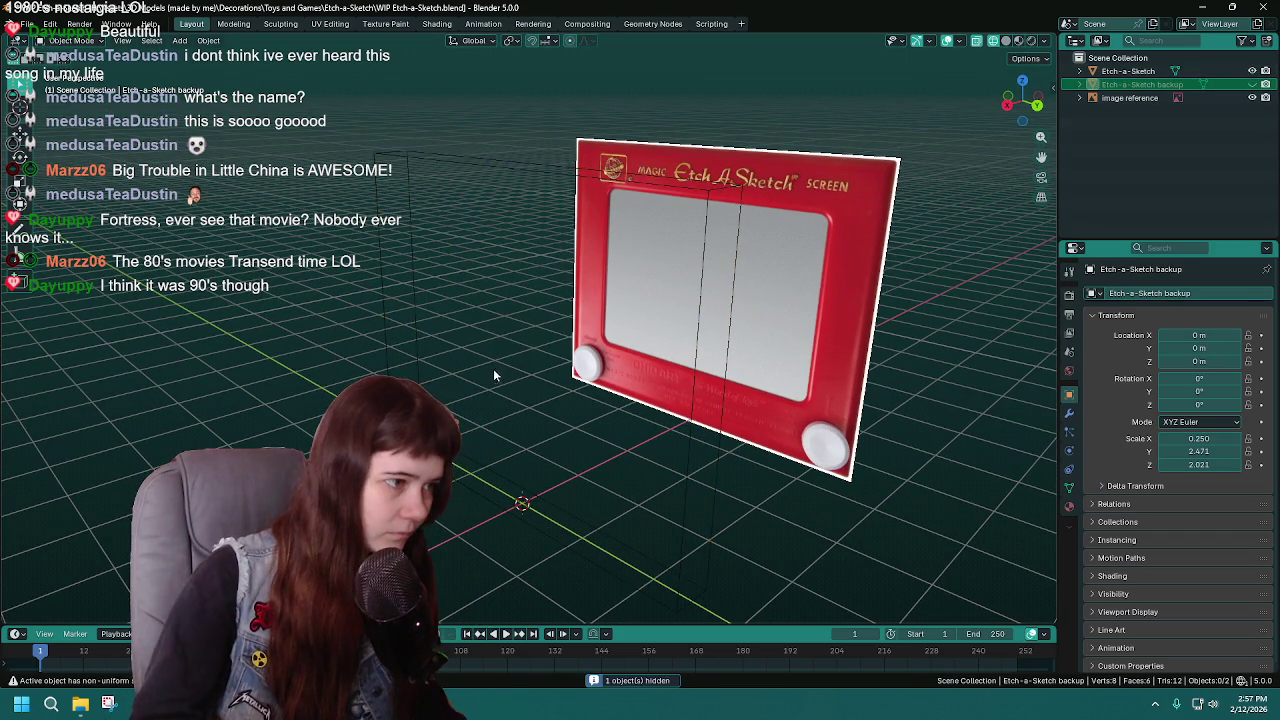
pyautogui.click(472, 336)
pyautogui.hotkey('ctrl', 's')
# Step: Apply all transforms to the body so scale reads 1.000, then select its front face in Edit Mode
pyautogui.press('KP_3')
pyautogui.press('KP_1')
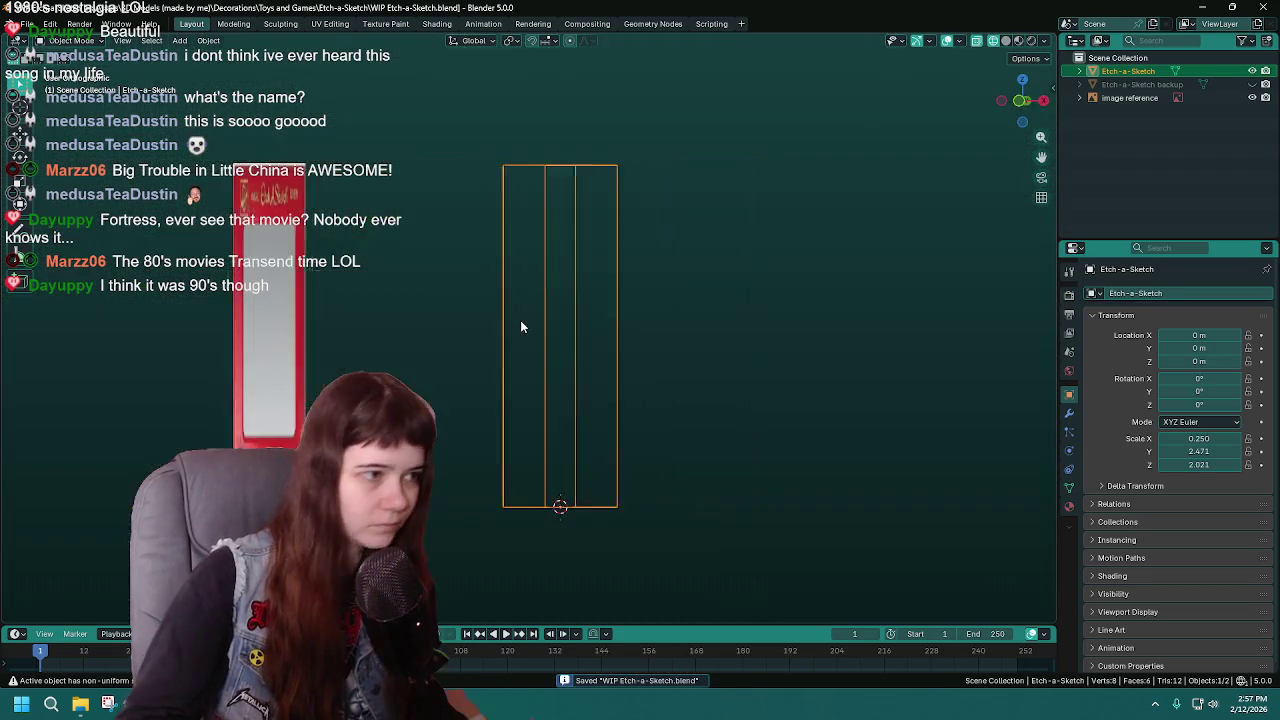
pyautogui.press('KP_3')
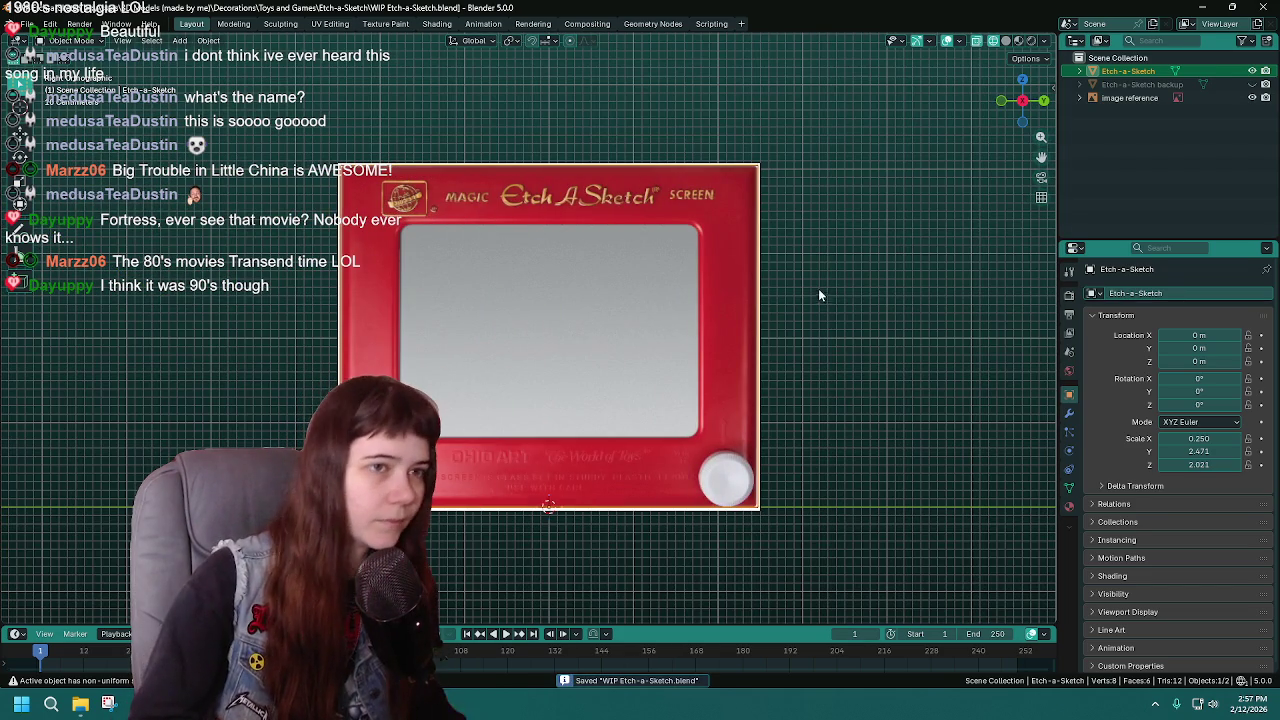
pyautogui.hotkey('ctrl', 'a')
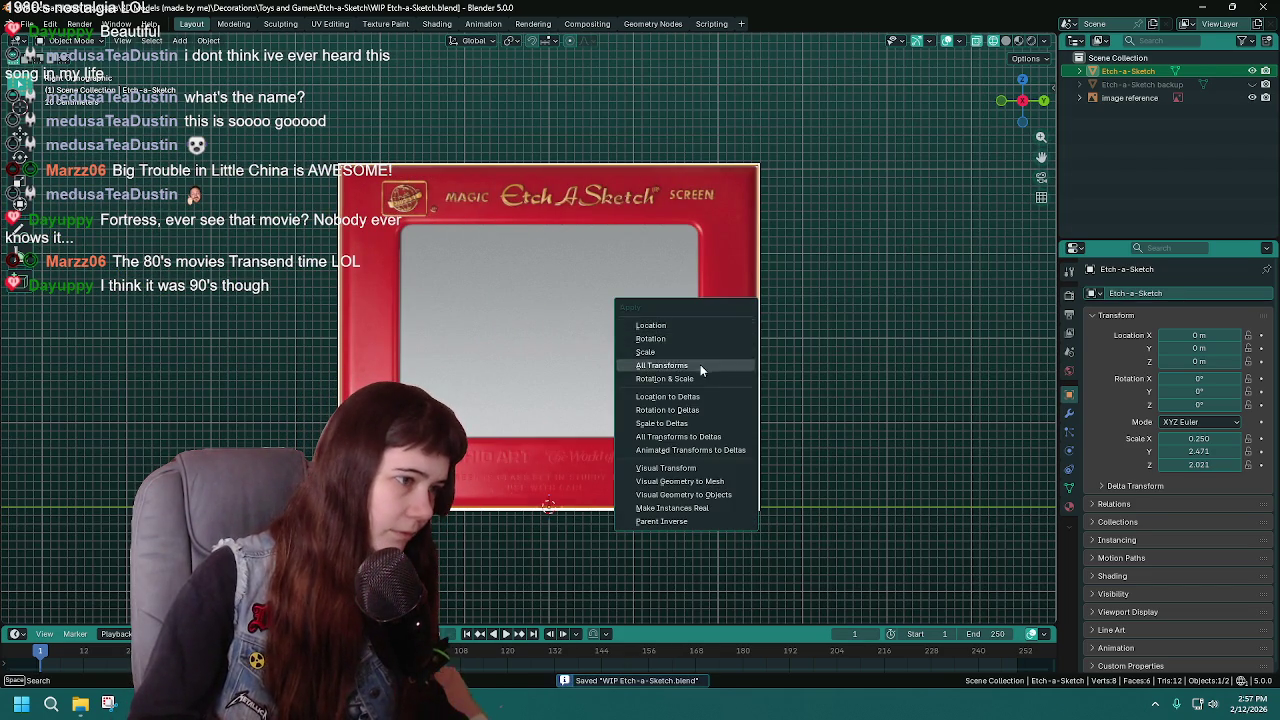
pyautogui.click(700, 365)
pyautogui.press('Tab')
pyautogui.moveTo(885, 370)
pyautogui.mouseDown(button='middle')
pyautogui.moveTo(642, 377)
pyautogui.moveTo(591, 394)
pyautogui.mouseUp(button='middle')
pyautogui.click(642, 377)
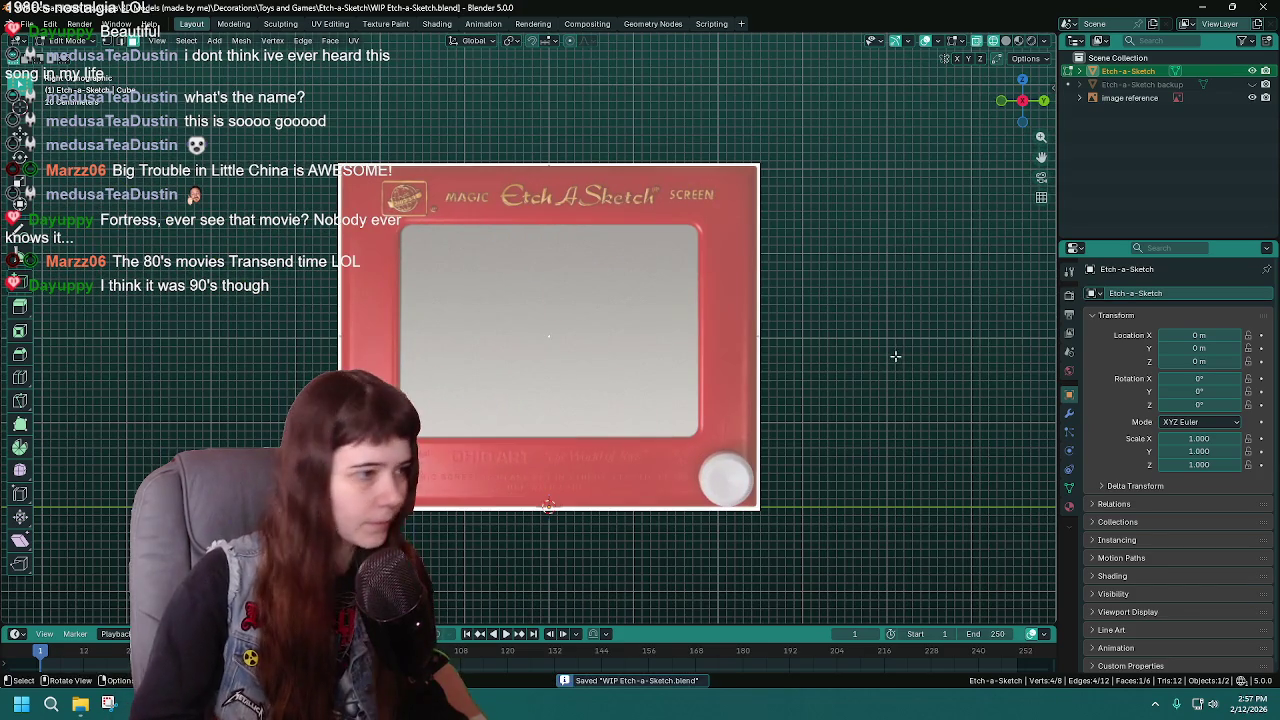
# Step: Inset the body's front face and shift the inset vertically
pyautogui.press('i')
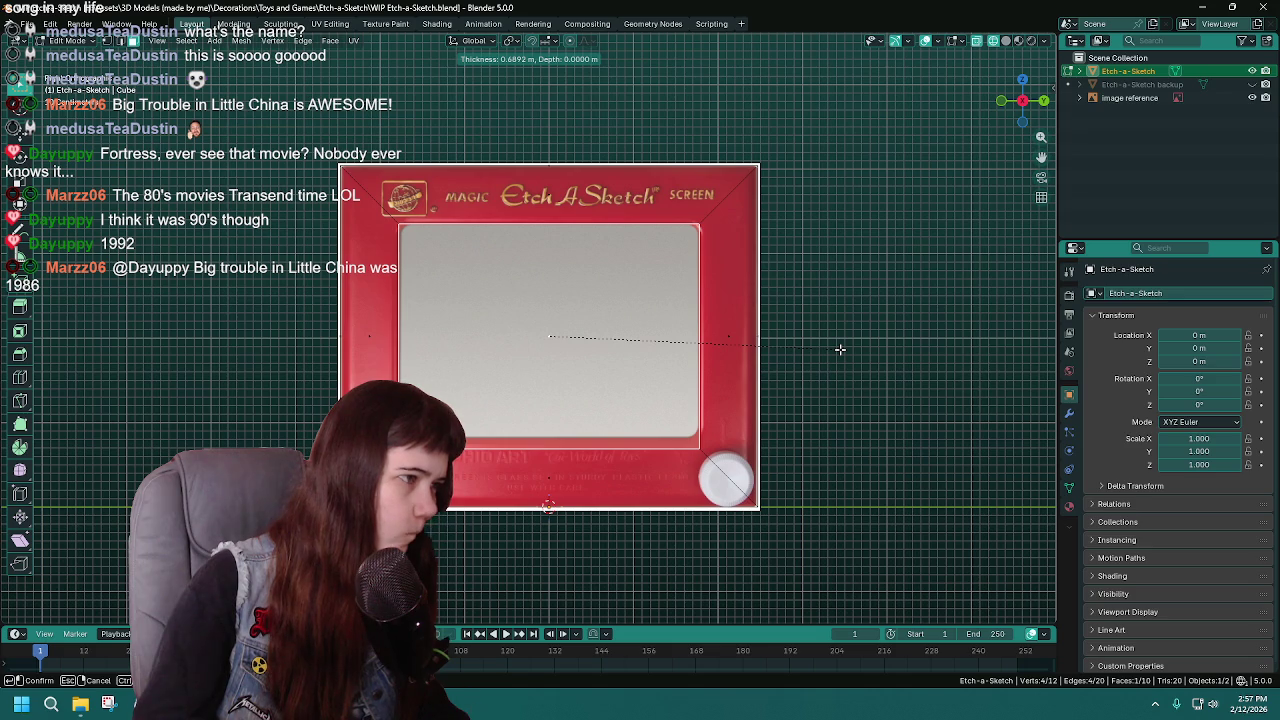
pyautogui.click(840, 349)
pyautogui.press('g')
pyautogui.press('z')
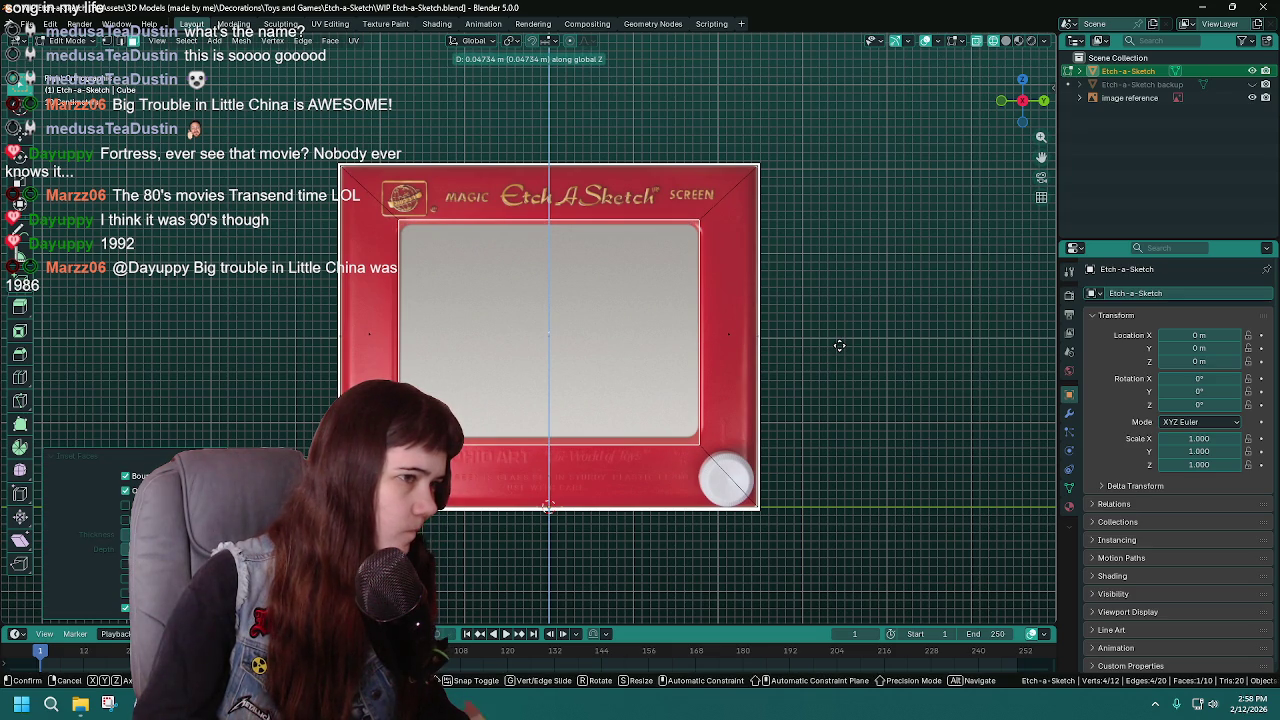
pyautogui.click(840, 346)
# Step: Scale and move the inset edges along Z to line up with the reference screen frame
pyautogui.press('g')
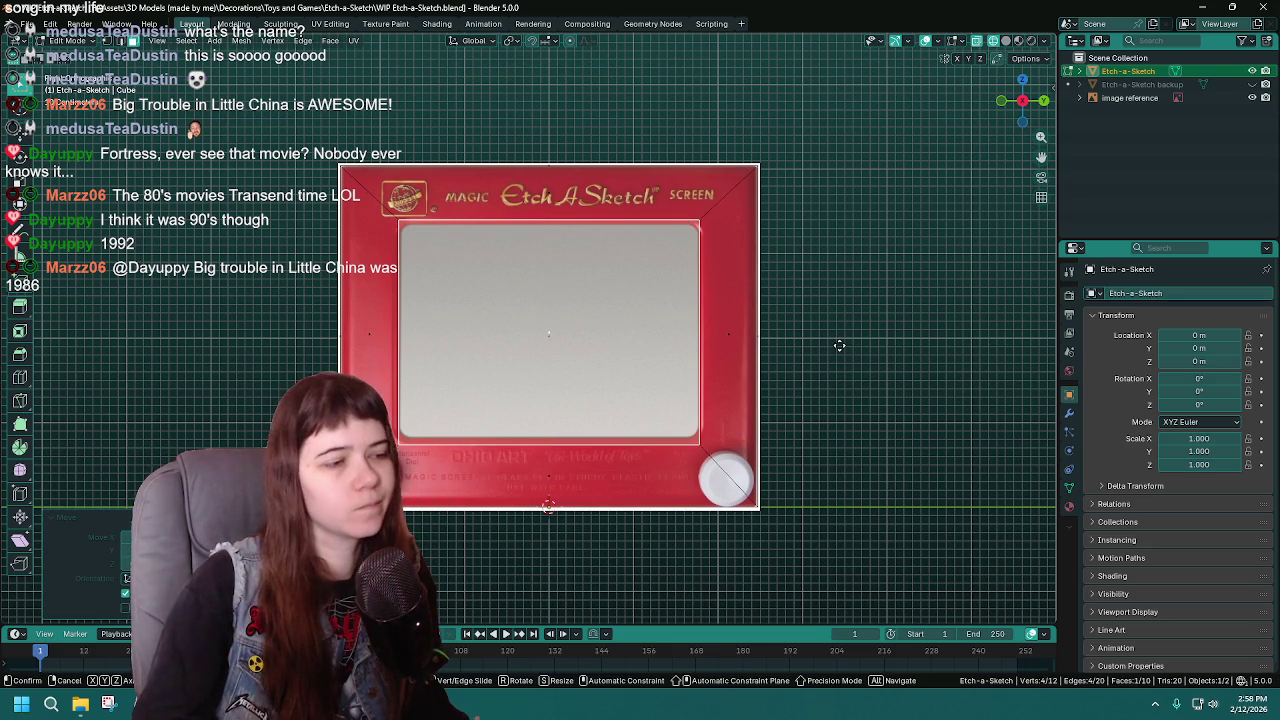
pyautogui.press('s')
pyautogui.press('z')
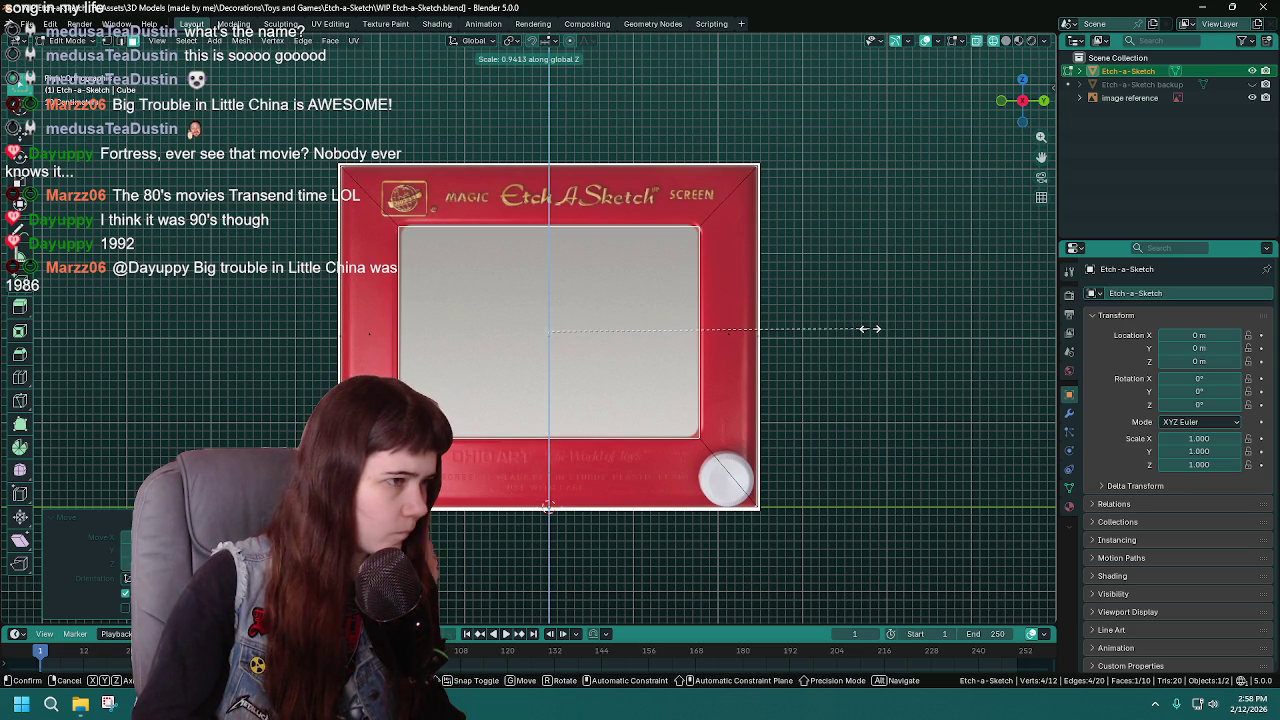
pyautogui.press('g')
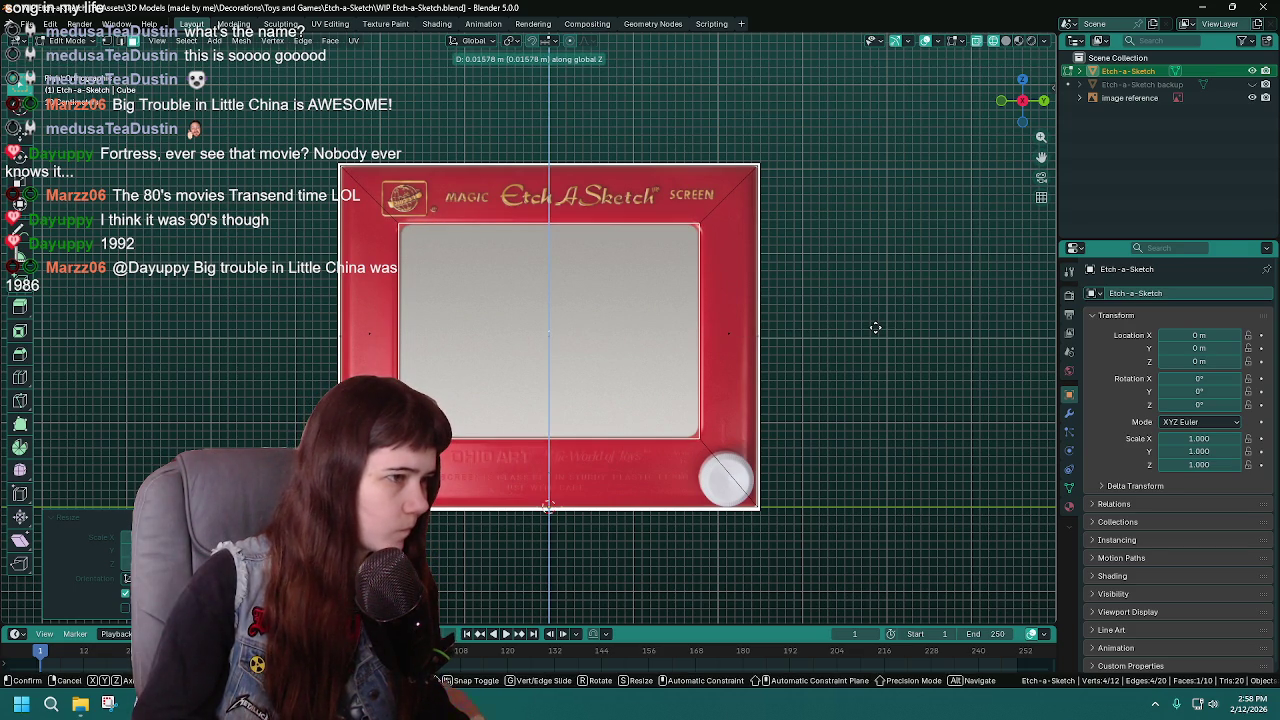
pyautogui.click(875, 327)
pyautogui.press('g')
pyautogui.press('z')
pyautogui.press('ctrl')
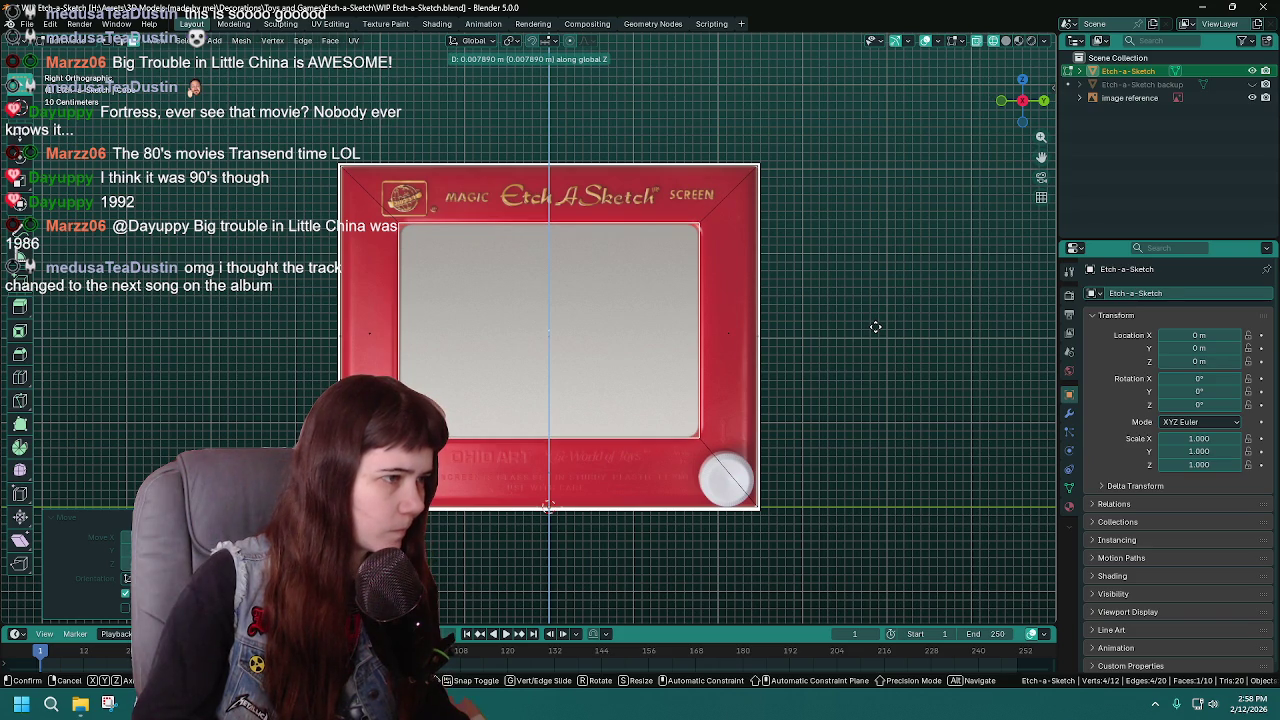
pyautogui.click(876, 328)
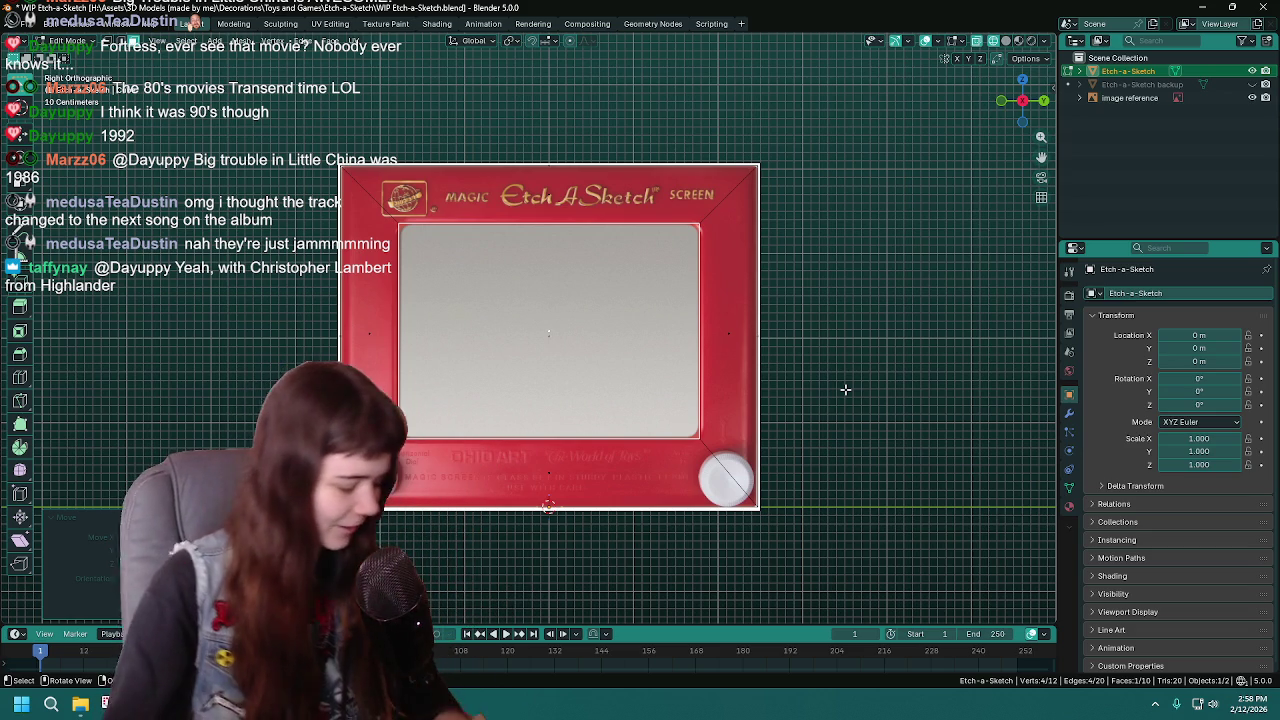
# Step: Save, then extrude the inset screen face inward to recess the panel
pyautogui.hotkey('ctrl', 's')
pyautogui.moveTo(751, 375)
pyautogui.mouseDown(button='middle')
pyautogui.moveTo(691, 380)
pyautogui.moveTo(675, 396)
pyautogui.mouseUp(button='middle')
pyautogui.press('e')
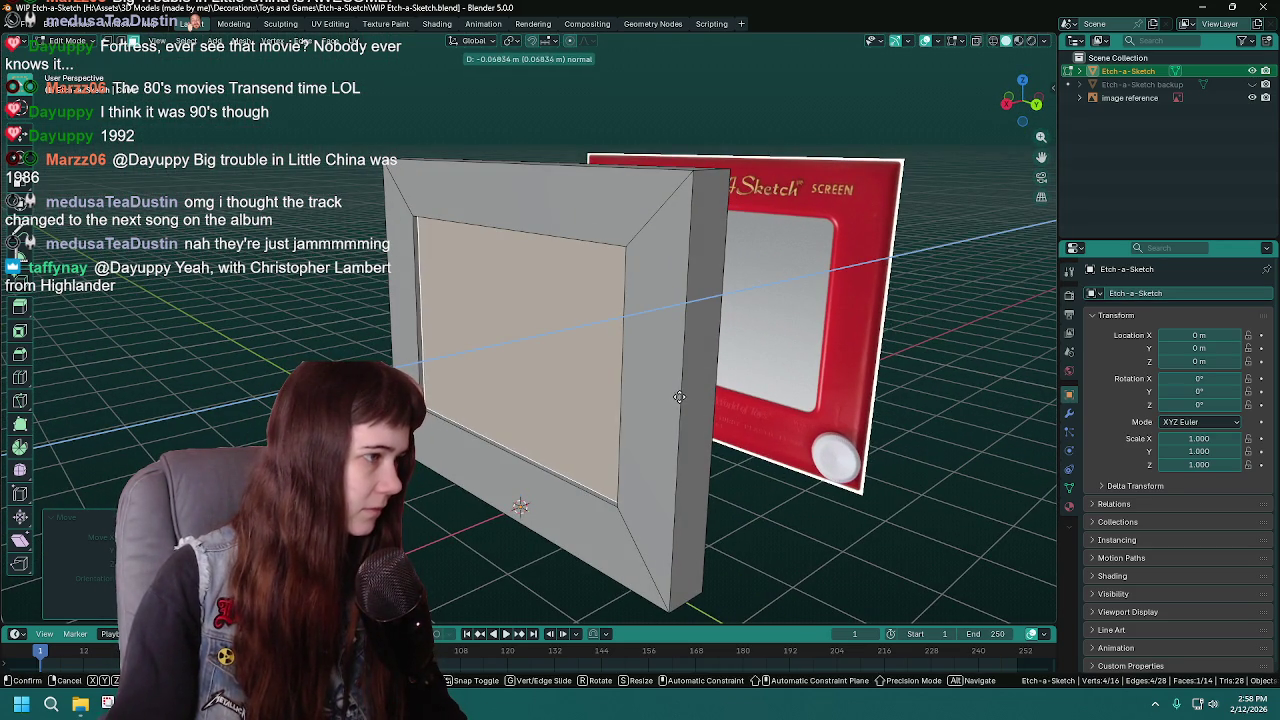
pyautogui.click(678, 397)
# Step: Return to Object Mode, check the recess, and snap to Right Orthographic view
pyautogui.press('Tab')
pyautogui.moveTo(519, 404)
pyautogui.mouseDown(button='middle')
pyautogui.moveTo(688, 397)
pyautogui.moveTo(549, 391)
pyautogui.moveTo(609, 397)
pyautogui.moveTo(757, 366)
pyautogui.moveTo(613, 372)
pyautogui.mouseUp(button='middle')
pyautogui.press('KP_3')
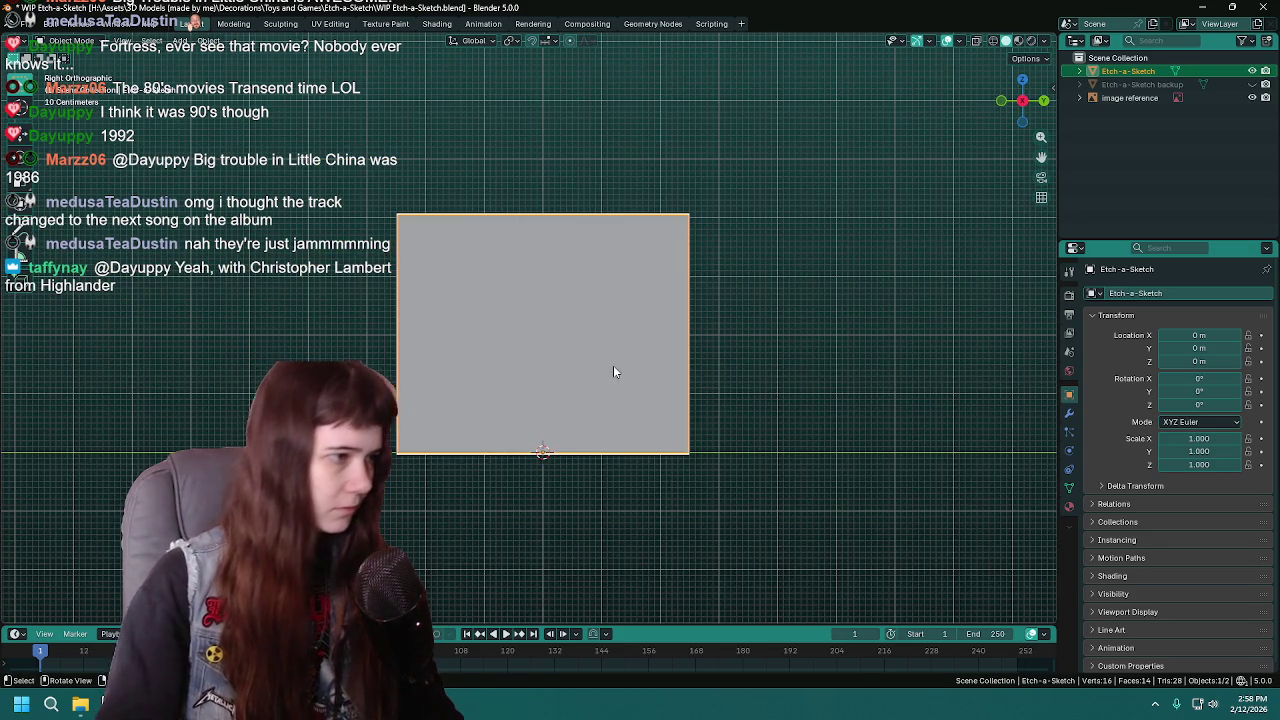
# Step: Switch the body to wireframe shading so the reference image shows through
pyautogui.scroll(3, 613, 365)
pyautogui.press('Tab')
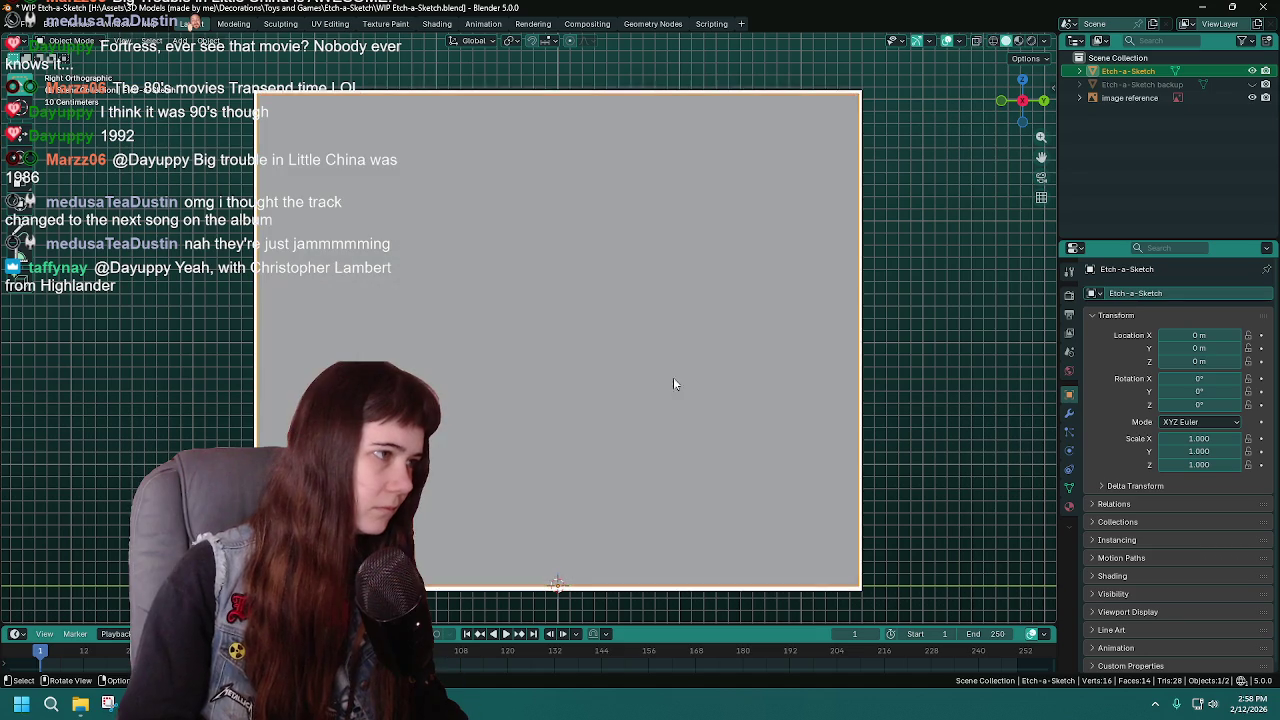
pyautogui.press('z')
pyautogui.click(502, 366)
pyautogui.scroll(-1, 559, 357)
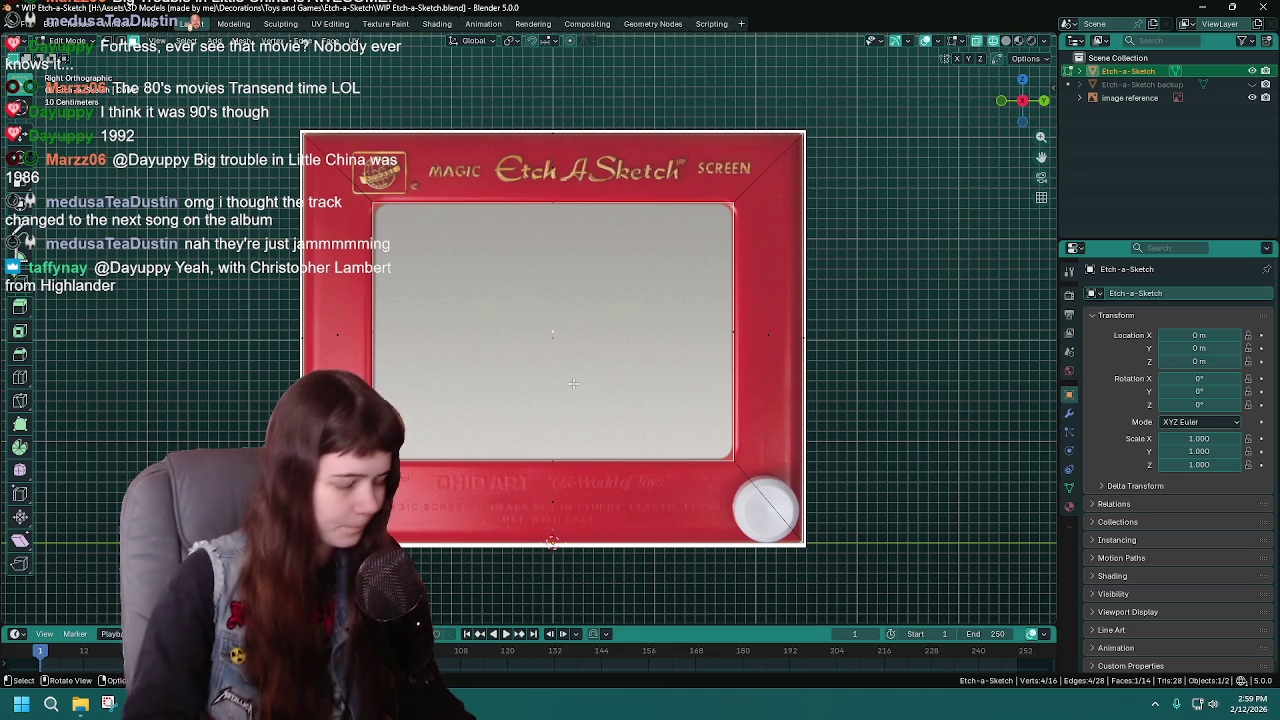
# Step: Save, deselect everything in Object Mode, and zoom in on the lower-right knob
pyautogui.hotkey('ctrl', 's')
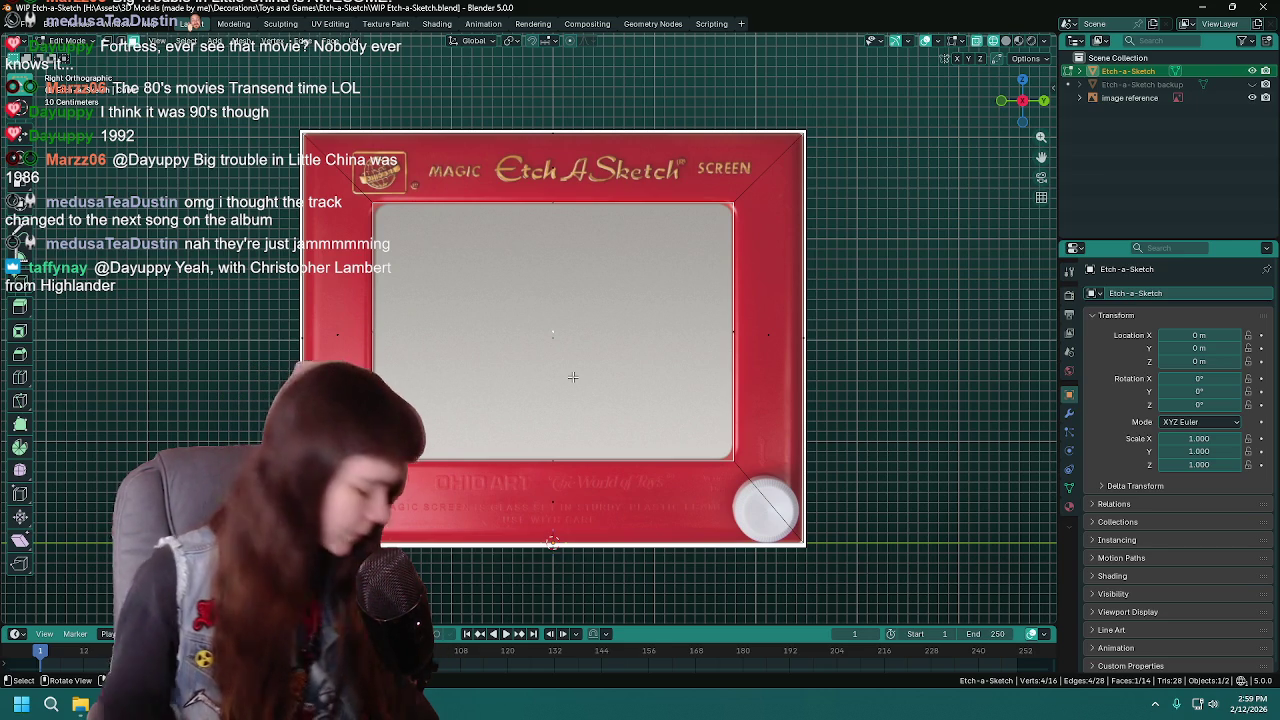
pyautogui.hotkey('ctrl', 's')
pyautogui.press('Tab')
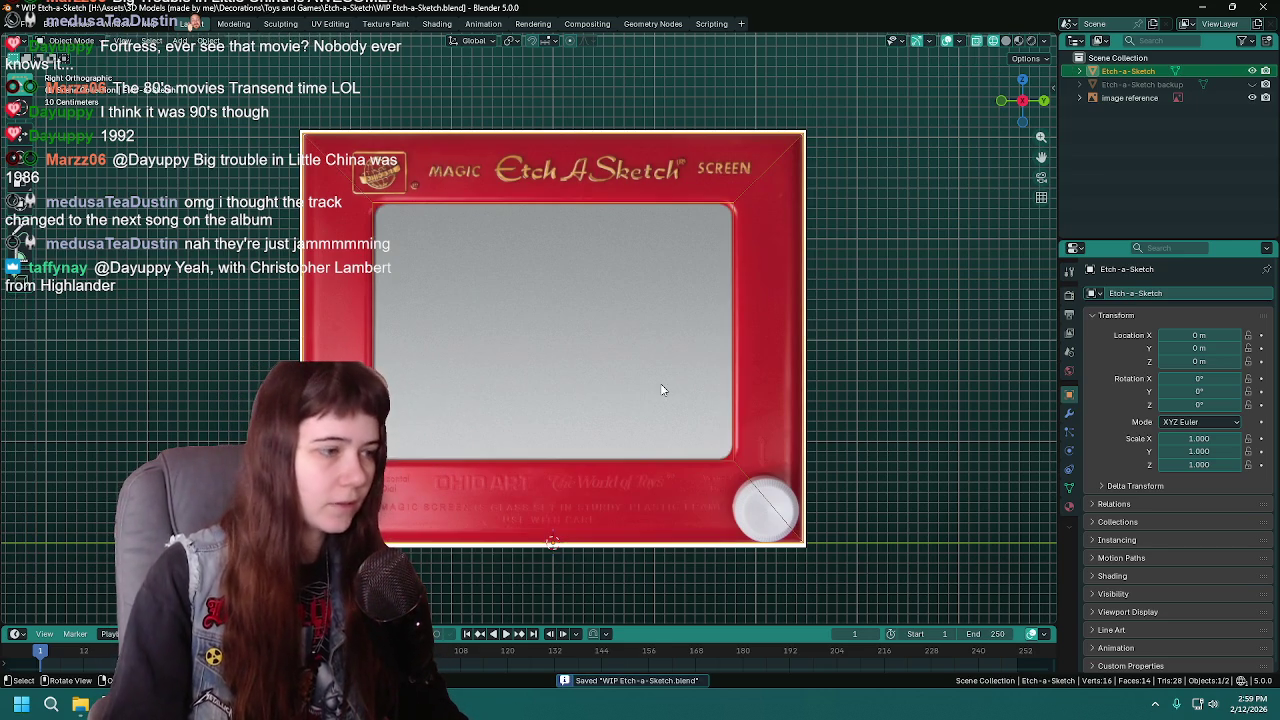
pyautogui.hotkey('alt', 'a')
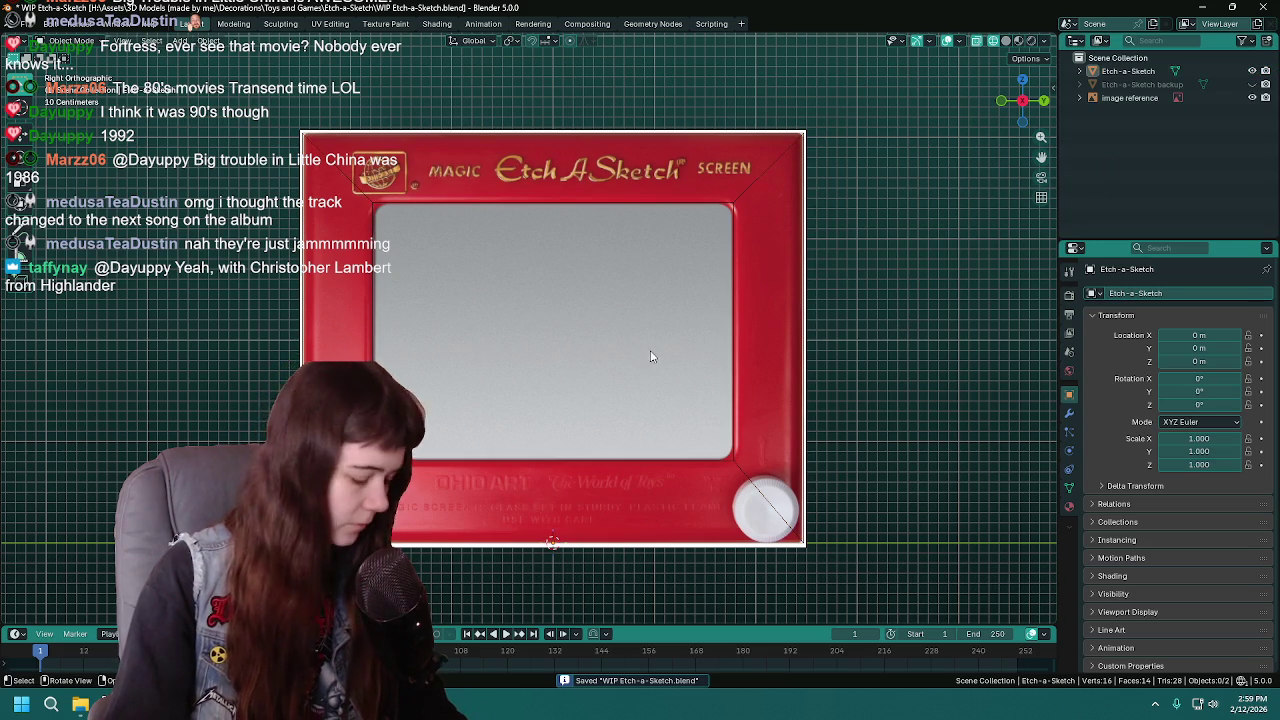
pyautogui.hotkey('shift', 'a')
pyautogui.moveTo(452, 341)
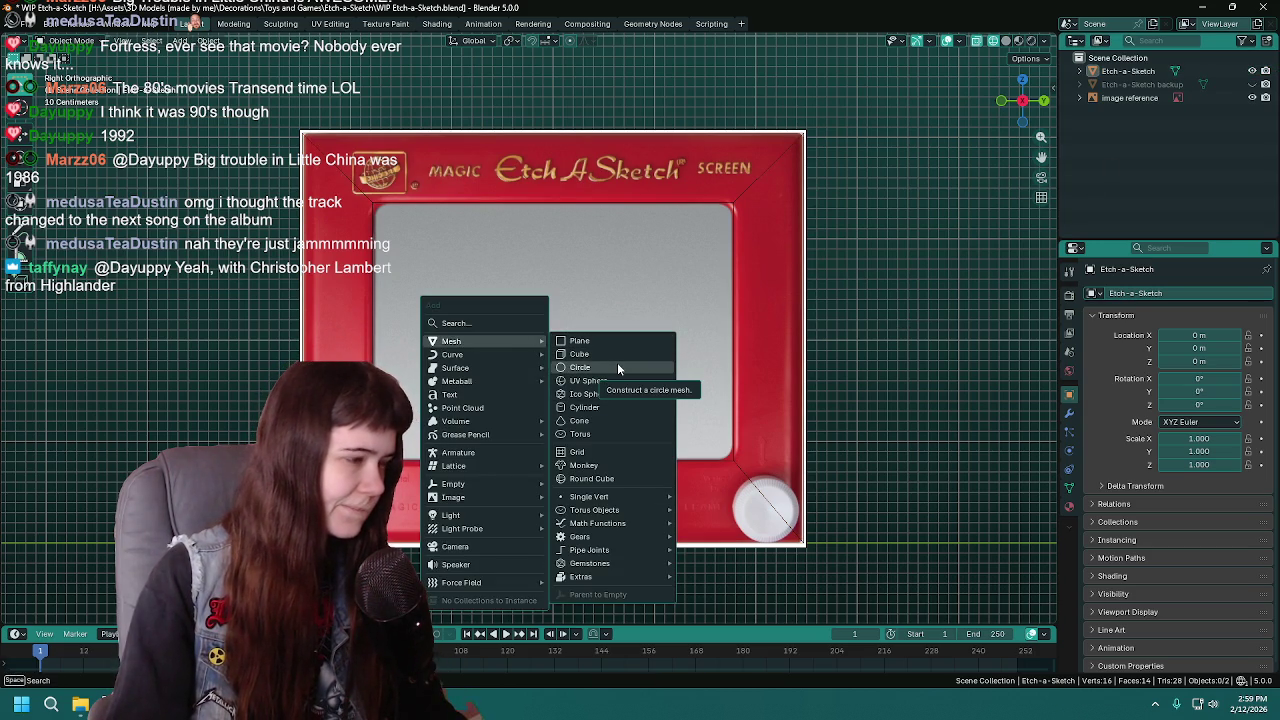
pyautogui.press('Escape')
pyautogui.moveTo(866, 515)
pyautogui.keyDown('ctrl'); pyautogui.mouseDown(button='middle')
pyautogui.moveTo(712, 372)
pyautogui.moveTo(759, 397)
pyautogui.mouseUp(button='middle'); pyautogui.keyUp('ctrl')
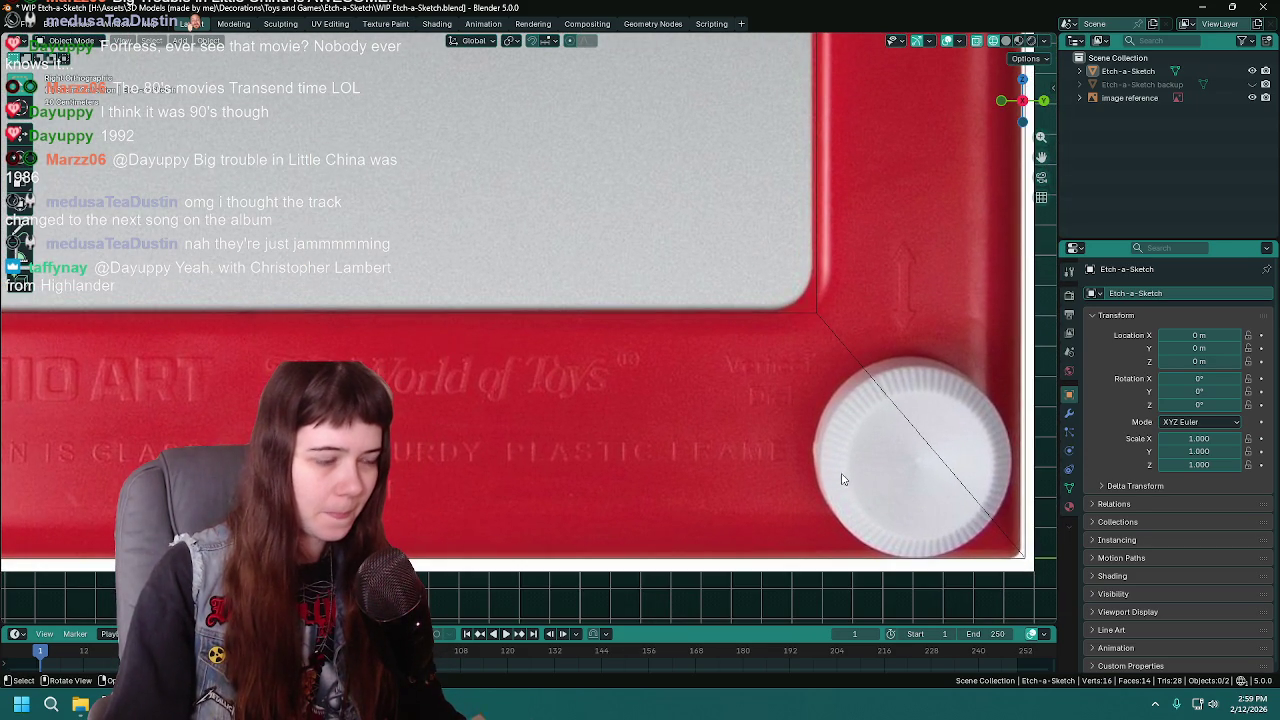
# Step: Reframe the whole Etch-a-Sketch in view, save the file, and open the Add menu
pyautogui.scroll(-3, 840, 477)
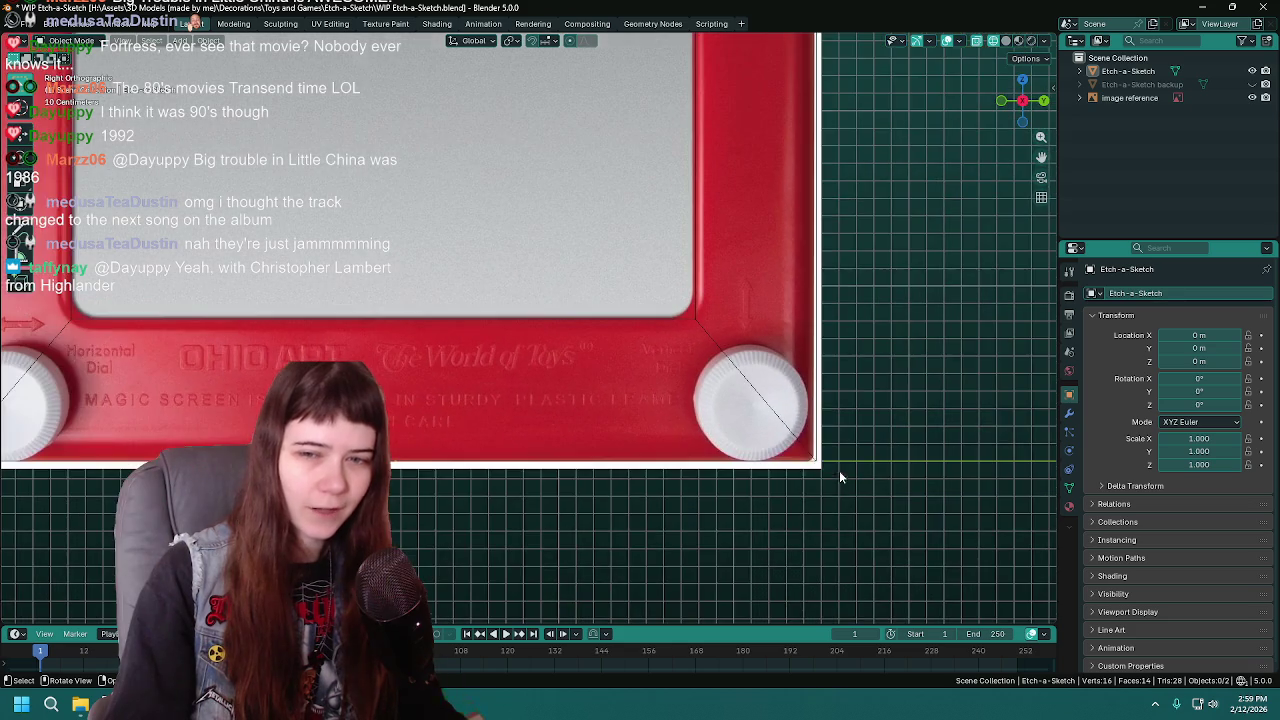
pyautogui.keyDown('shift'); pyautogui.moveTo(594, 396); pyautogui.dragTo(708, 428, button='middle'); pyautogui.keyUp('shift')
pyautogui.scroll(-1, 714, 436)
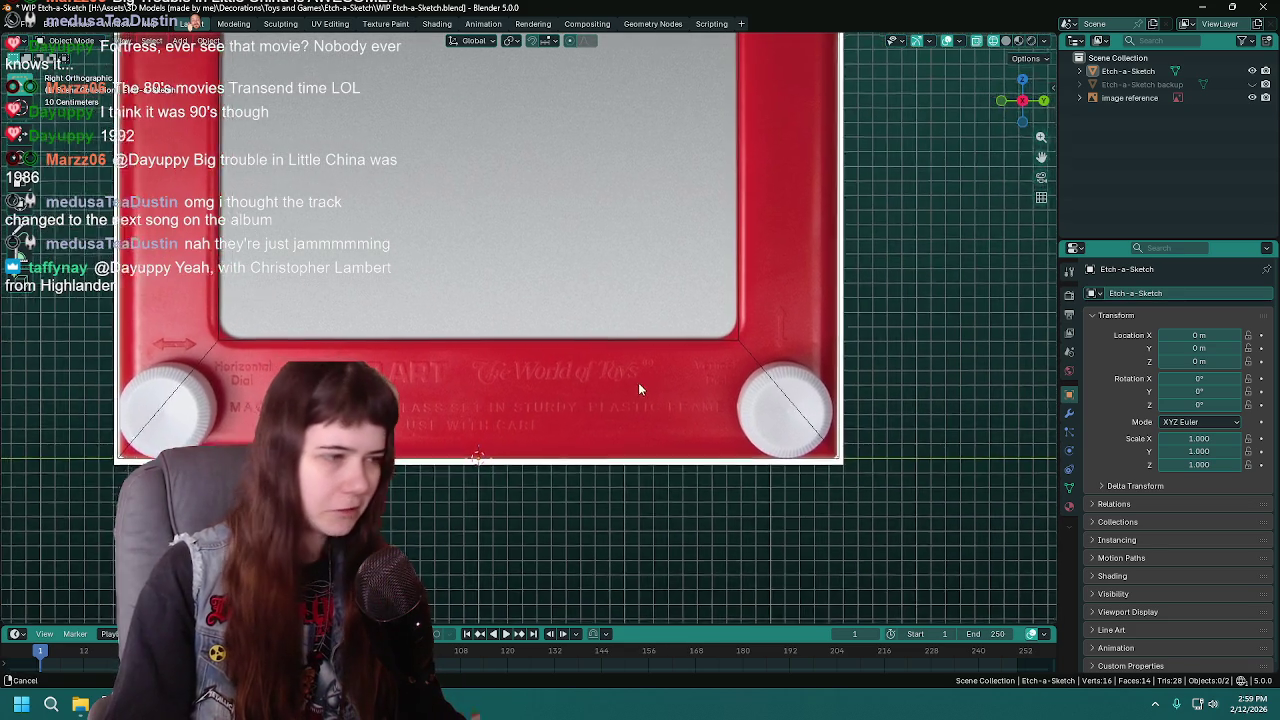
pyautogui.keyDown('shift'); pyautogui.moveTo(638, 382); pyautogui.dragTo(689, 416, button='middle'); pyautogui.keyUp('shift')
pyautogui.scroll(-1, 684, 409)
pyautogui.moveTo(612, 388)
pyautogui.keyDown('shift'); pyautogui.mouseDown(button='middle')
pyautogui.moveTo(690, 395)
pyautogui.moveTo(704, 447)
pyautogui.mouseUp(button='middle'); pyautogui.keyUp('shift')
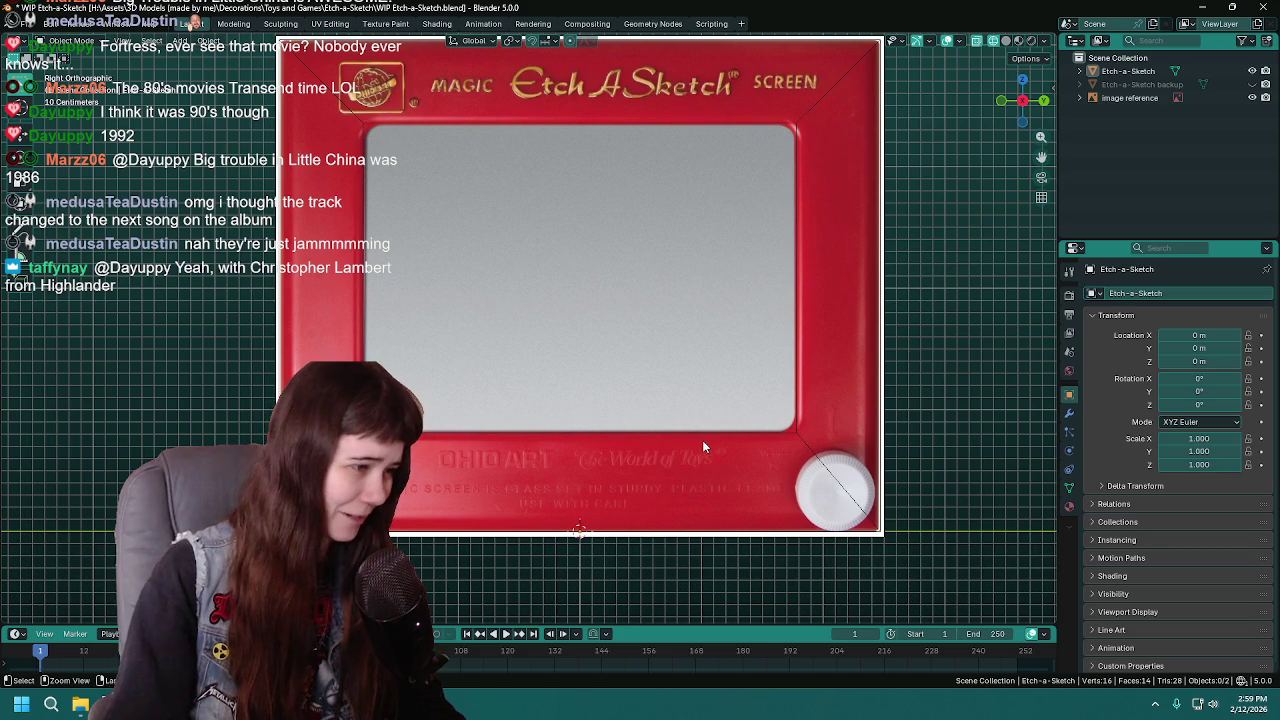
pyautogui.hotkey('ctrl', 's')
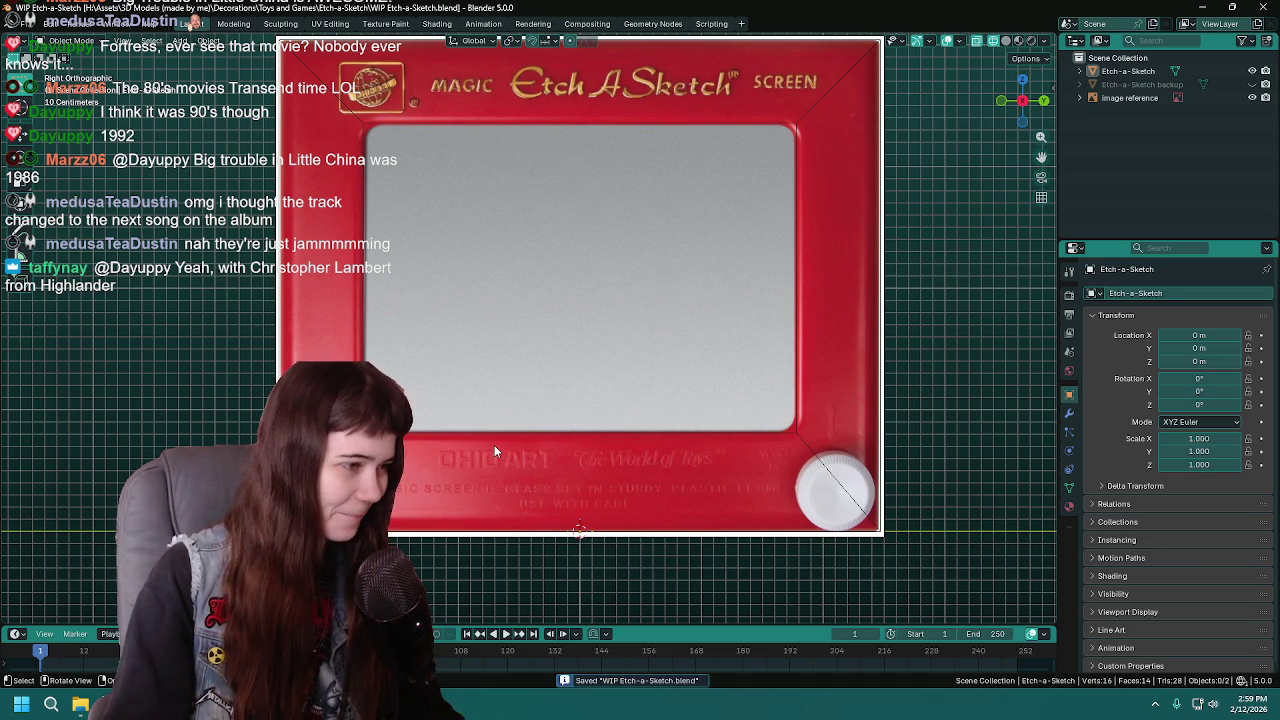
pyautogui.hotkey('shift', 'a')
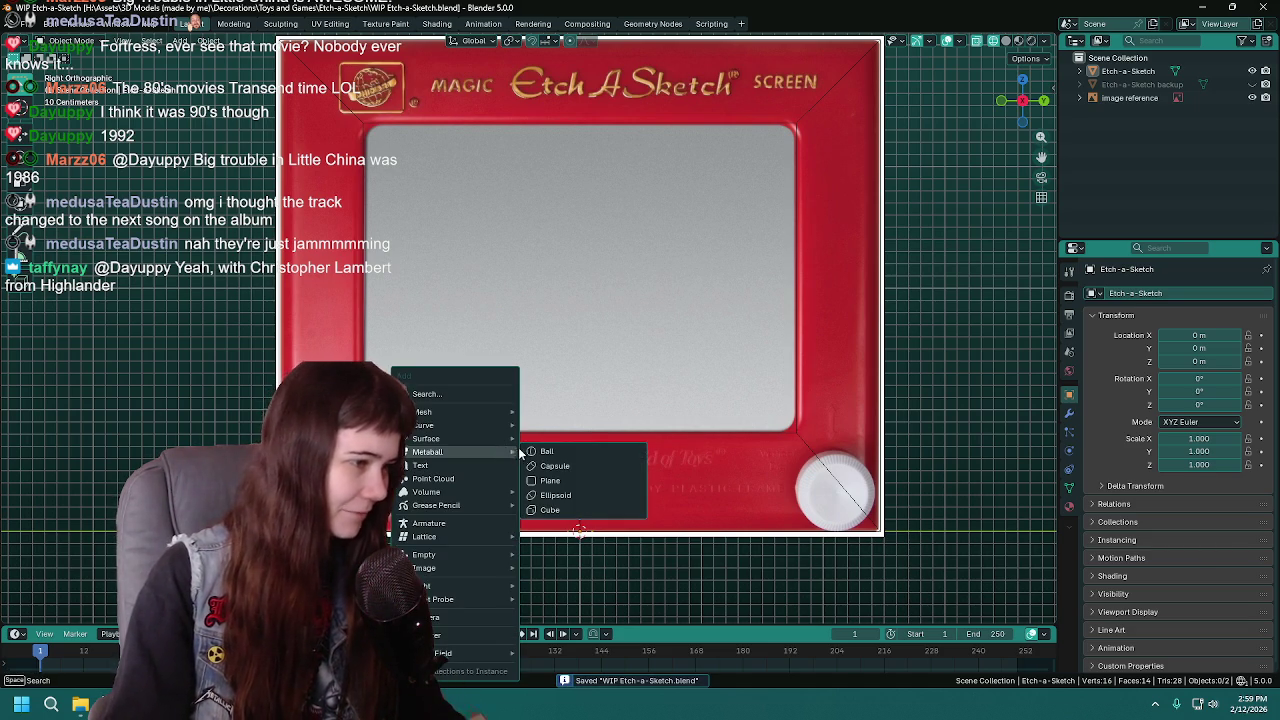
# Step: Add a circle mesh and rotate it 90 degrees about Y to stand upright
pyautogui.moveTo(460, 412)
pyautogui.click(594, 184)
pyautogui.scroll(-4, 642, 482)
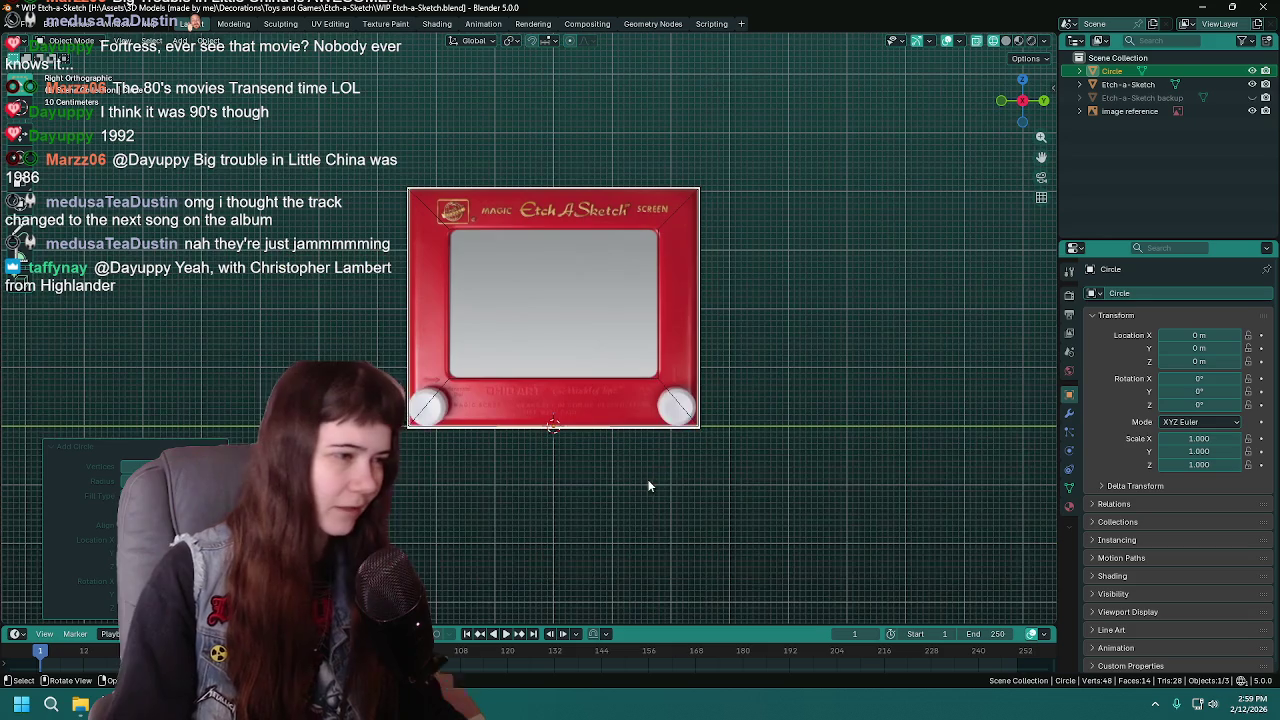
pyautogui.press('r')
pyautogui.press('x')
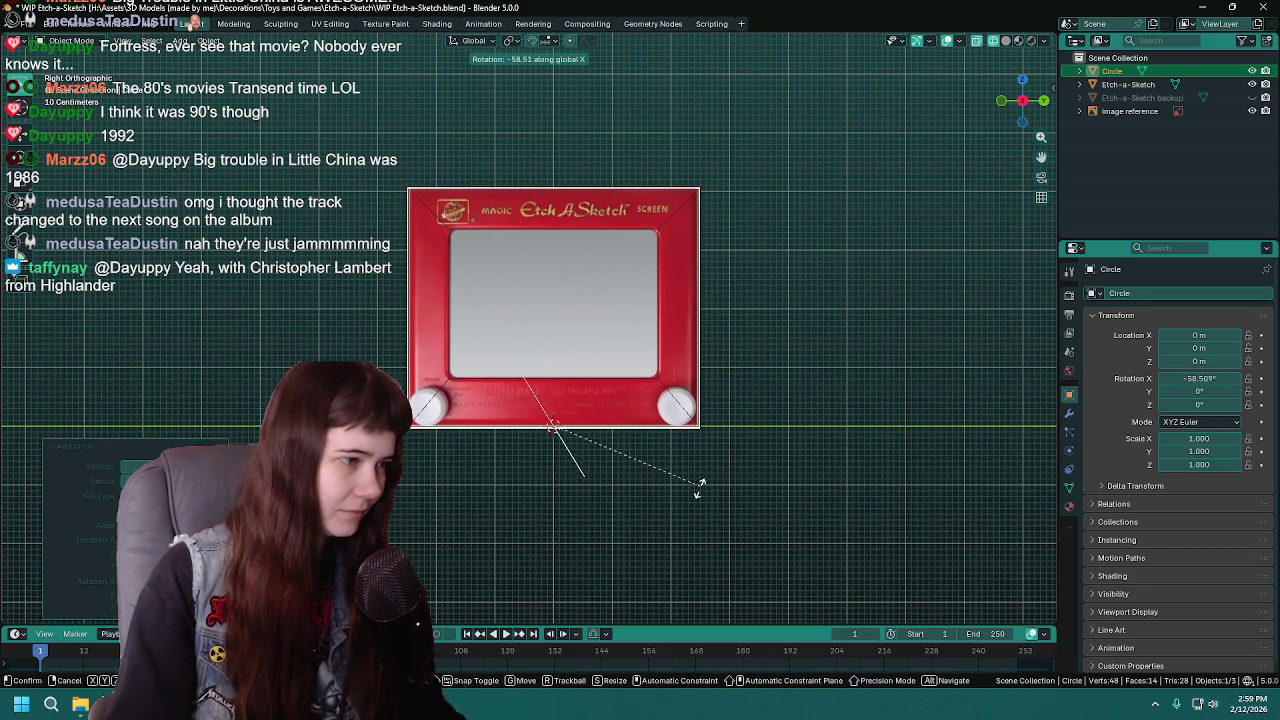
pyautogui.press('Escape')
pyautogui.press('r')
pyautogui.press('y')
pyautogui.press('9')
pyautogui.press('0')
pyautogui.press('Return')
# Step: Save and apply the circle's rotation
pyautogui.scroll(4, 637, 482)
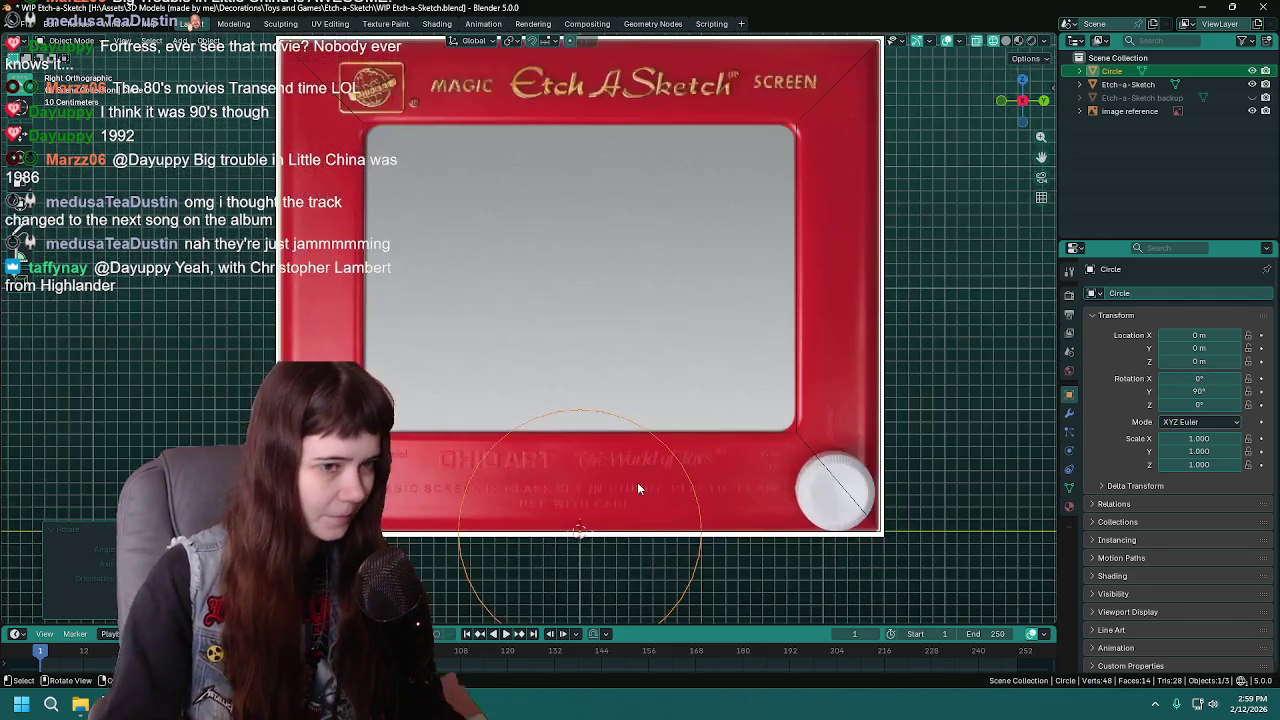
pyautogui.hotkey('ctrl', 's')
pyautogui.hotkey('ctrl', 'a')
pyautogui.click(552, 379)
pyautogui.keyDown('shift'); pyautogui.scroll(-3, 575, 410); pyautogui.keyUp('shift')
# Step: Move the circle over the bottom-right knob and frame the view on it
pyautogui.press('g')
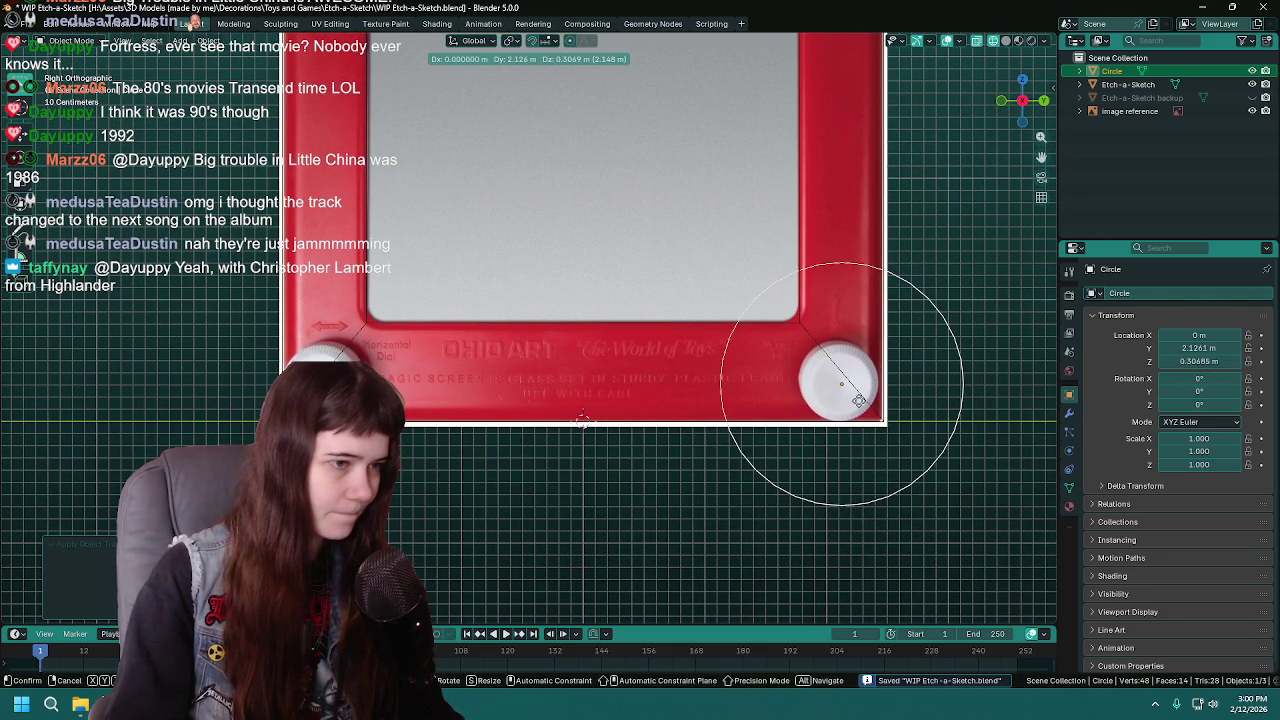
pyautogui.click(860, 402)
pyautogui.press('KP_Decimal')
pyautogui.scroll(2, 858, 400)
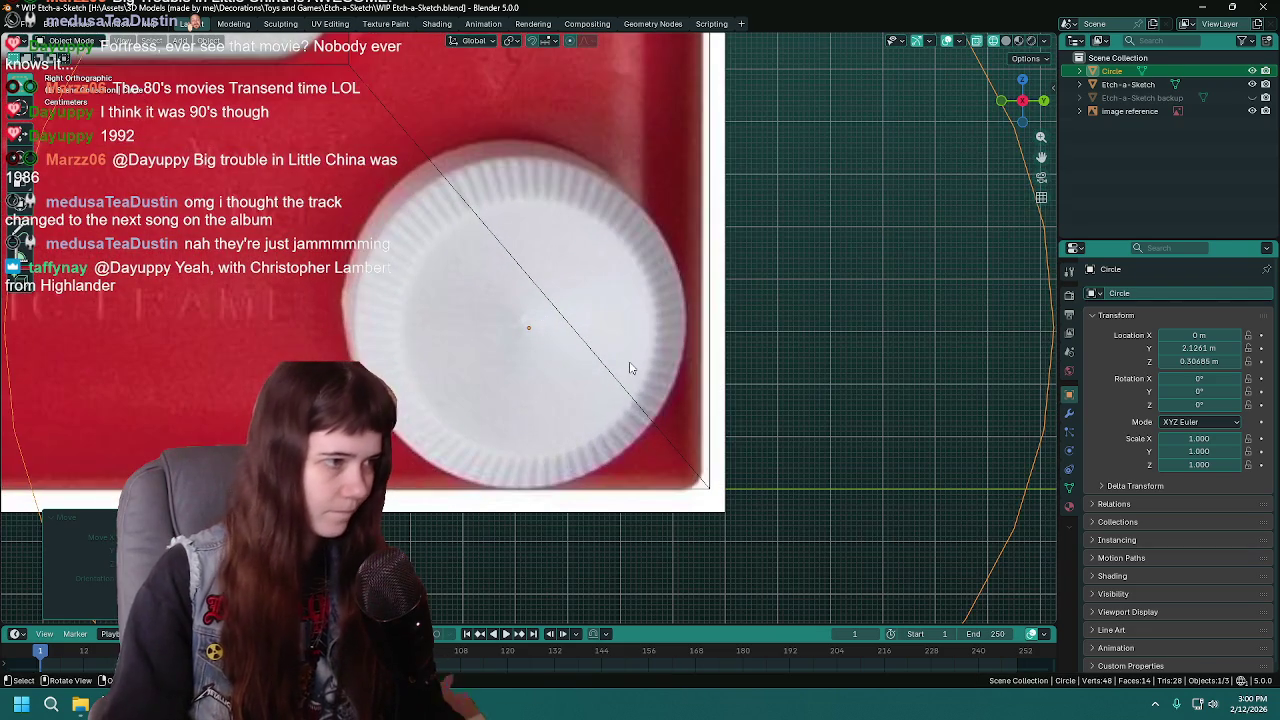
pyautogui.press('g')
pyautogui.keyDown('alt'); pyautogui.scroll(-5, 650, 370); pyautogui.keyUp('alt')
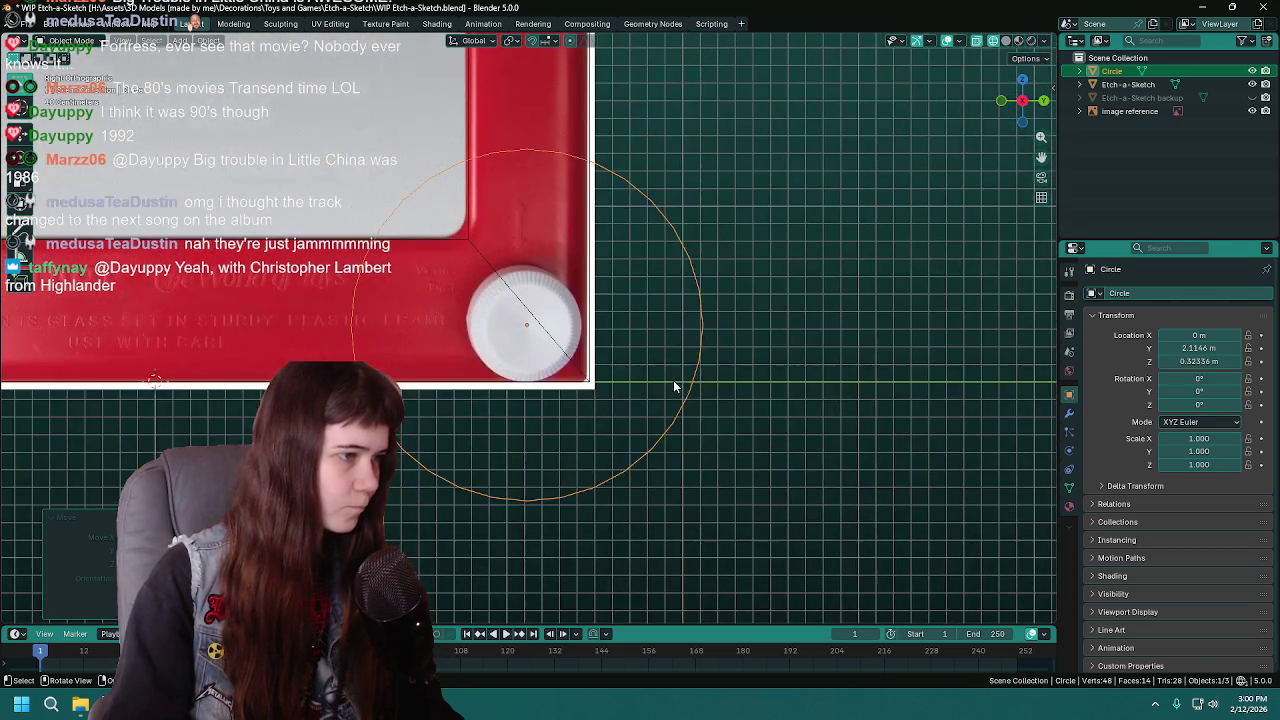
# Step: Scale the circle to 0.315 to match the knob and save
pyautogui.press('s')
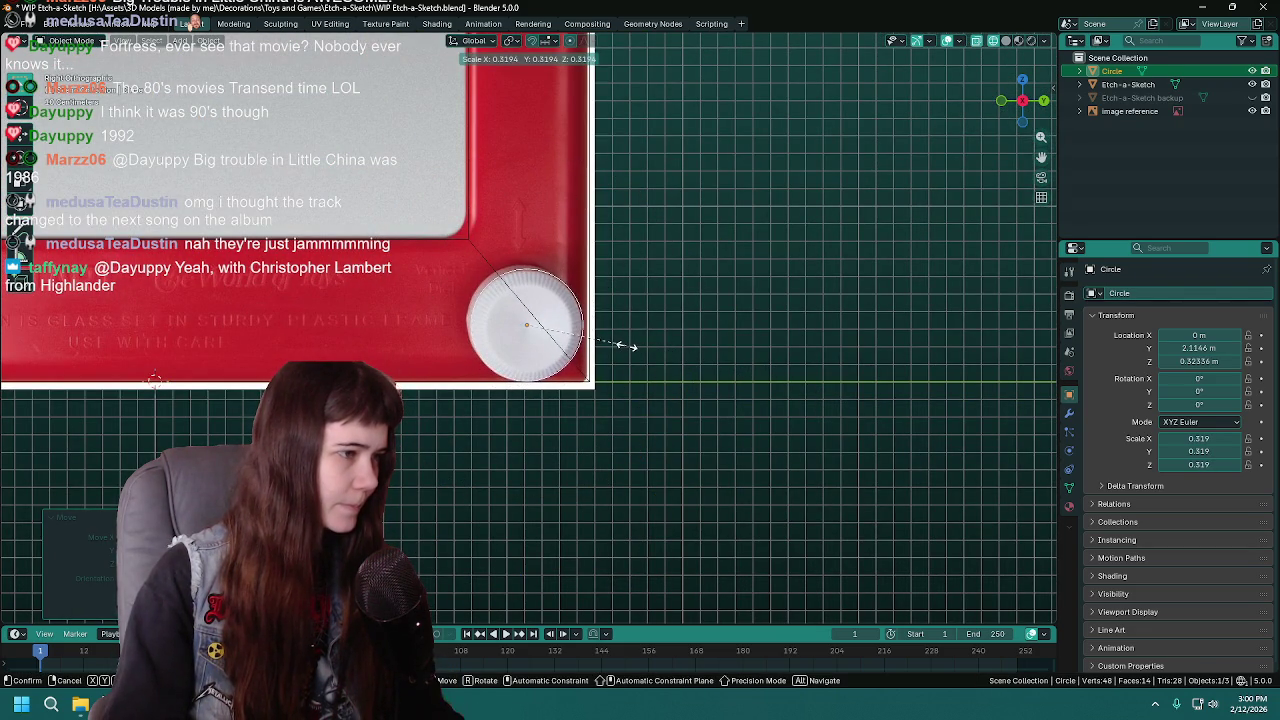
pyautogui.click(626, 350)
pyautogui.scroll(3, 487, 492)
pyautogui.moveTo(561, 342)
pyautogui.keyDown('shift'); pyautogui.mouseDown(button='middle')
pyautogui.moveTo(600, 403)
pyautogui.moveTo(568, 406)
pyautogui.mouseUp(button='middle'); pyautogui.keyUp('shift')
pyautogui.hotkey('ctrl', 's')
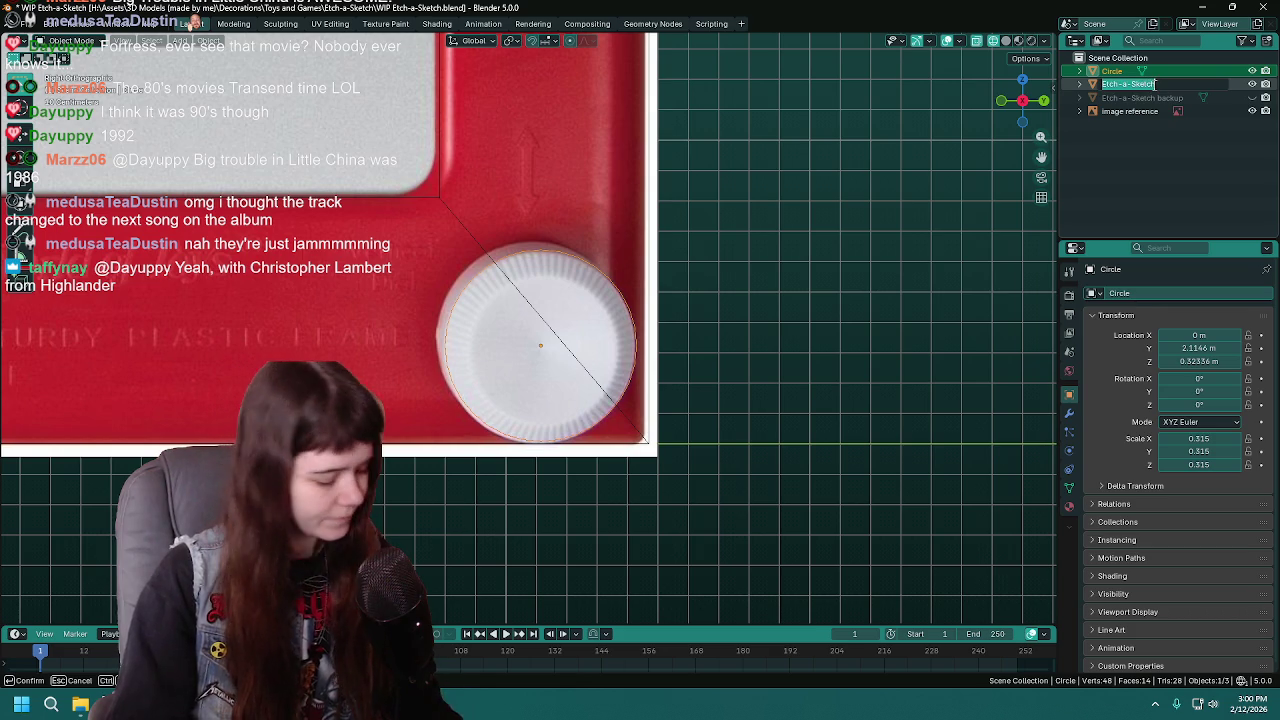
# Step: Rename the circle to 'Etch-a-Sketch_knob1' and save
pyautogui.doubleClick(1150, 71)
pyautogui.write('Etch-a-Sketch')
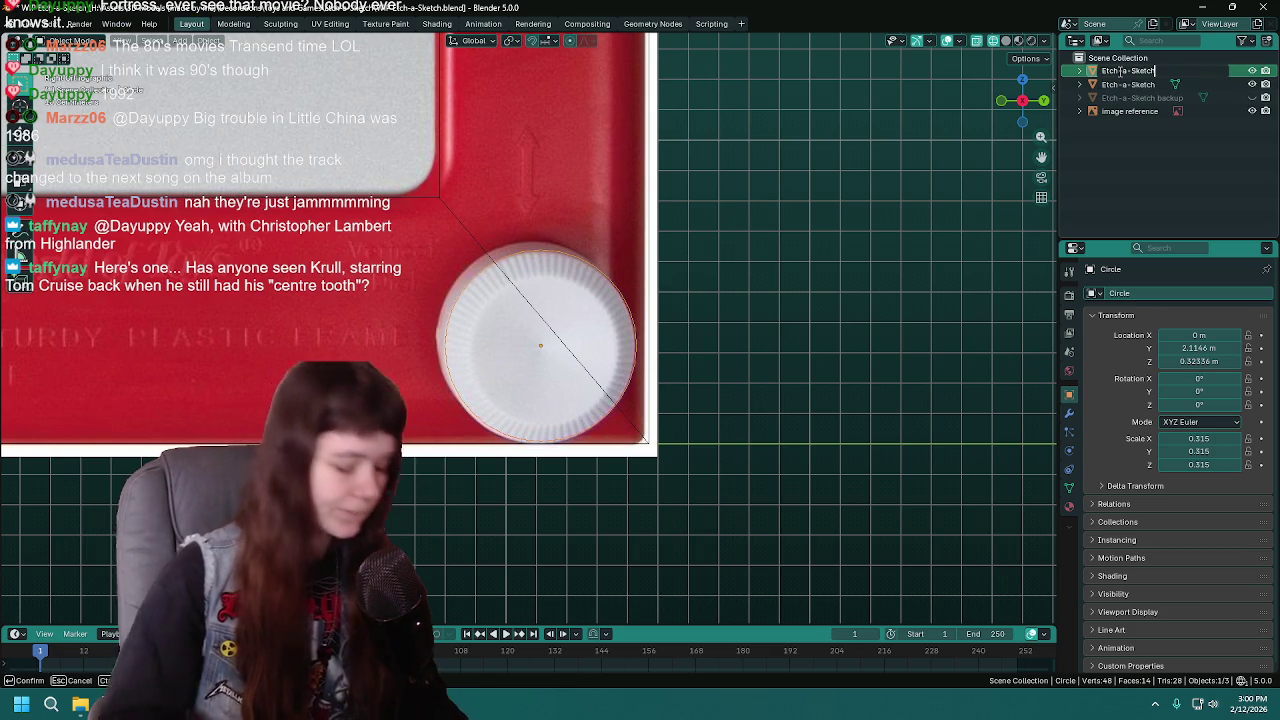
pyautogui.write('_knob1')
pyautogui.press('Return')
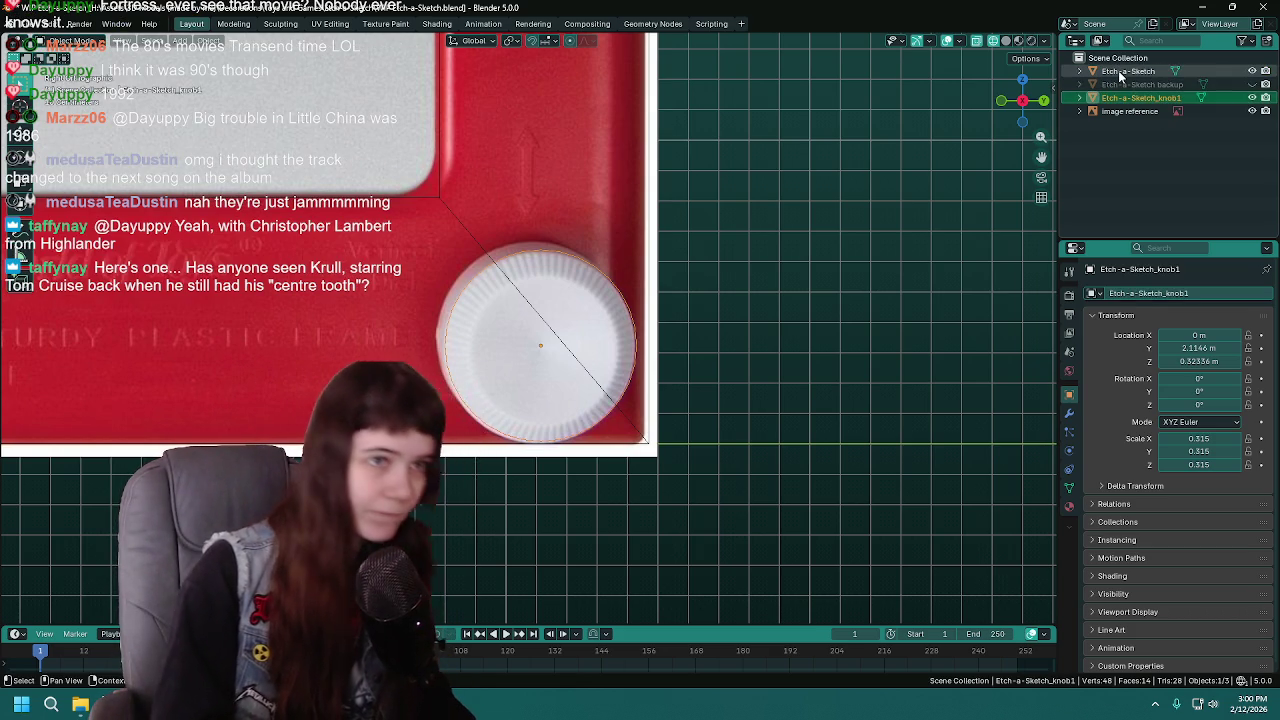
pyautogui.hotkey('ctrl', 's')
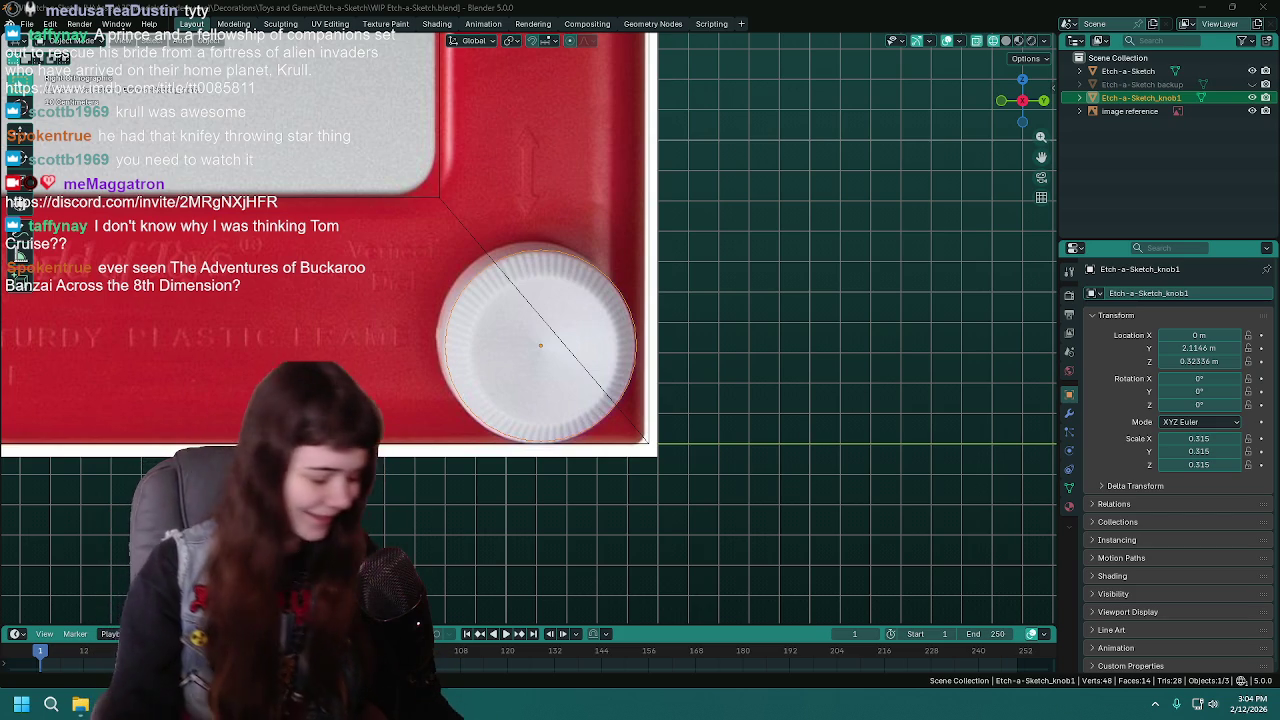
pyautogui.keyDown('shift'); pyautogui.moveTo(681, 378); pyautogui.dragTo(745, 400, button='middle'); pyautogui.keyUp('shift')
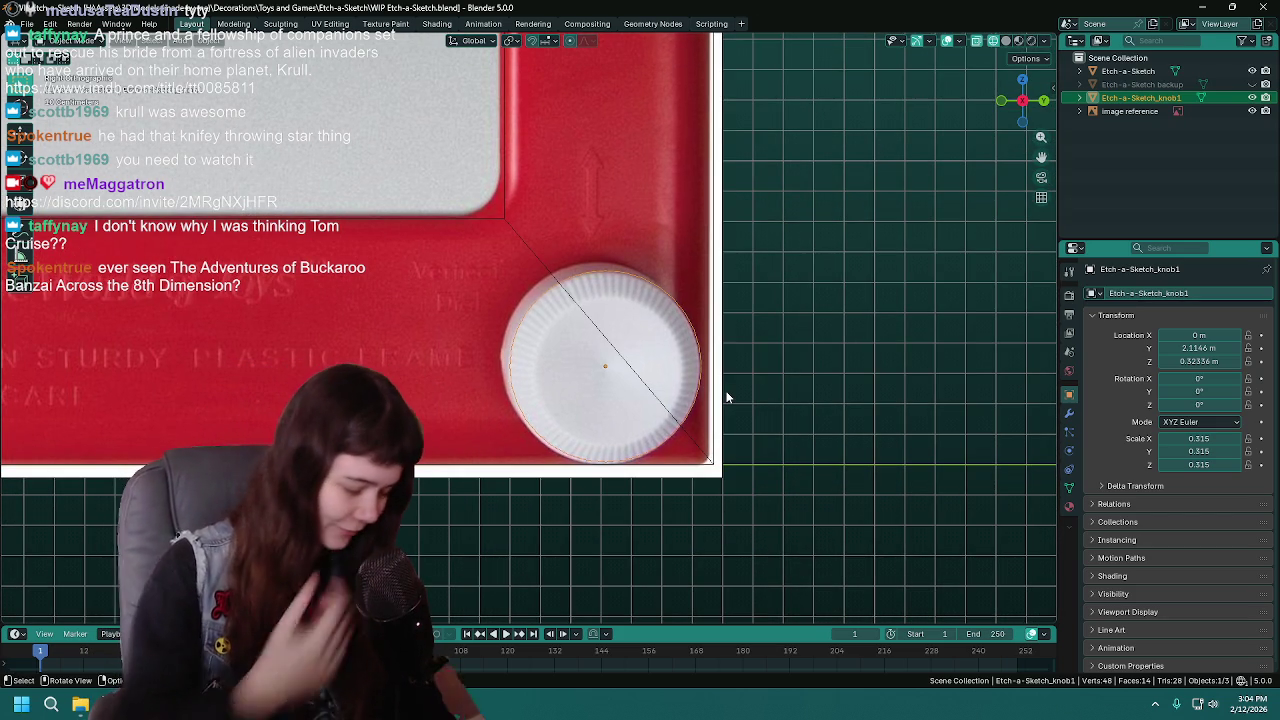
# Step: Bring the whole Etch-a-Sketch into view and show the knob's modifier properties
pyautogui.scroll(-5, 728, 331)
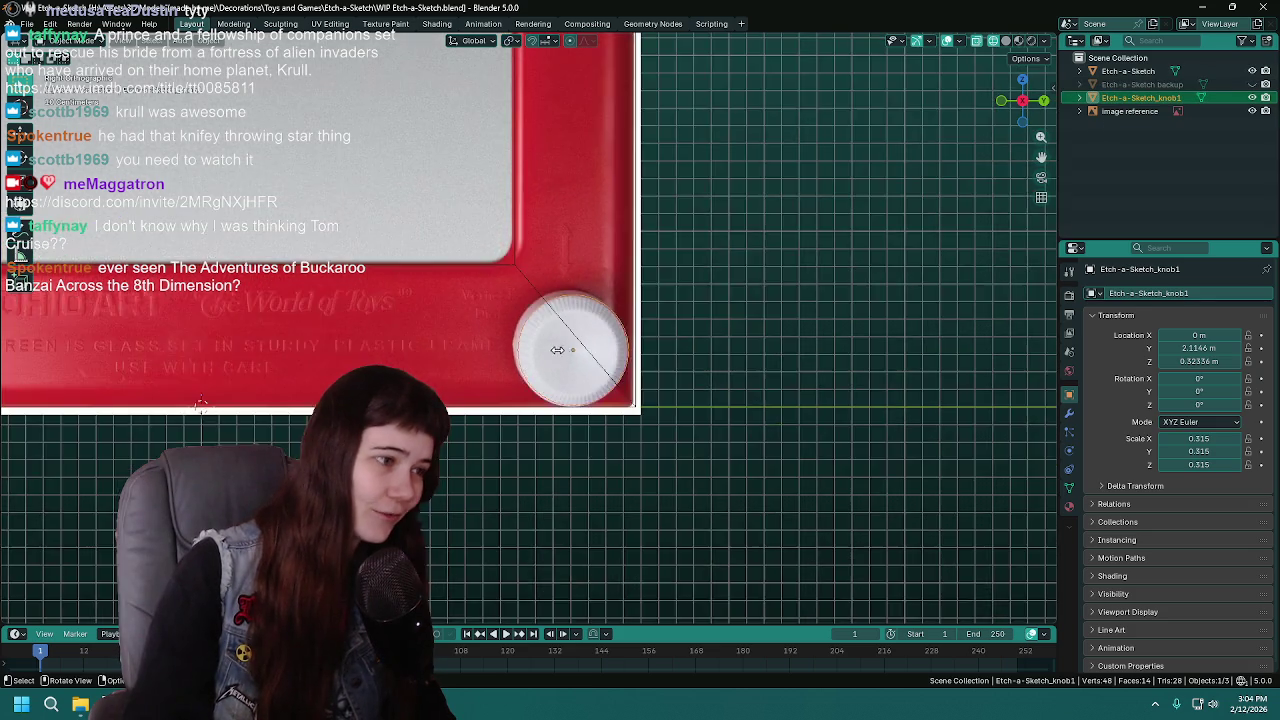
pyautogui.scroll(2, 728, 331)
pyautogui.scroll(-1, 849, 299)
pyautogui.keyDown('shift'); pyautogui.moveTo(849, 299); pyautogui.dragTo(820, 360, button='middle'); pyautogui.keyUp('shift')
pyautogui.rightClick(924, 314)
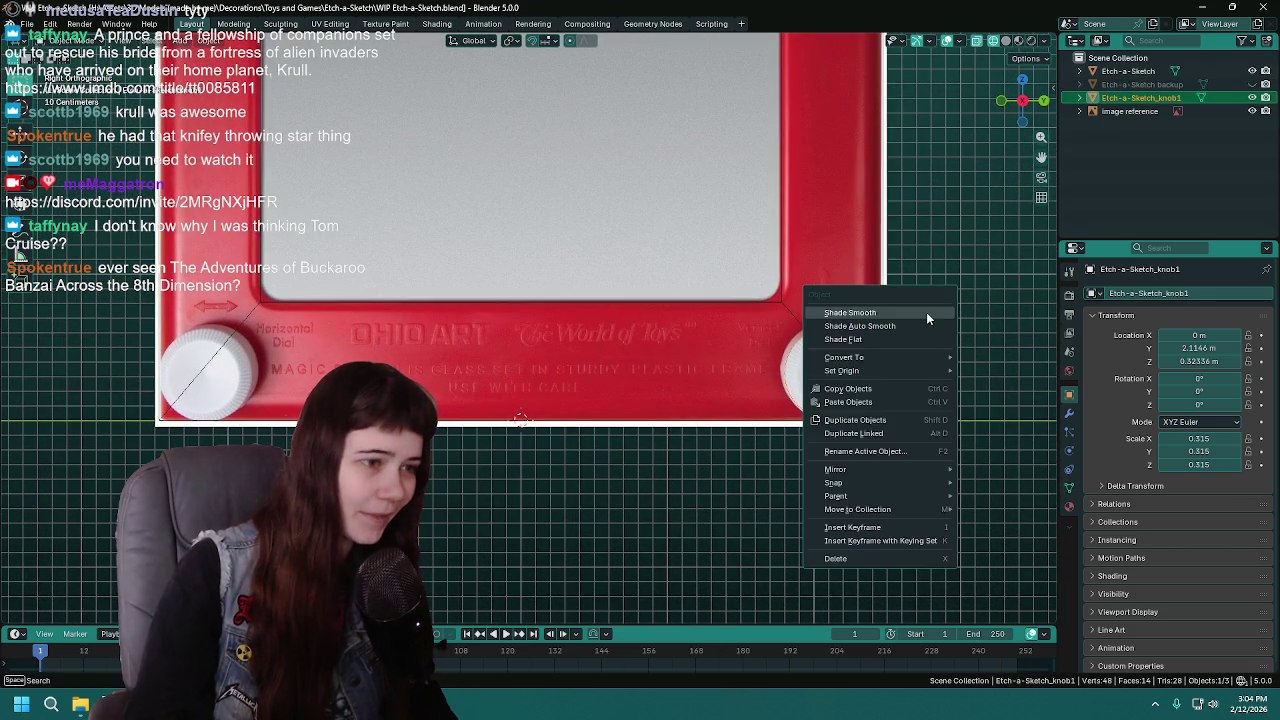
pyautogui.click(1069, 412)
# Step: Add a Mirror modifier mirroring the knob across Etch-a-Sketch along Y only
pyautogui.click(1132, 292)
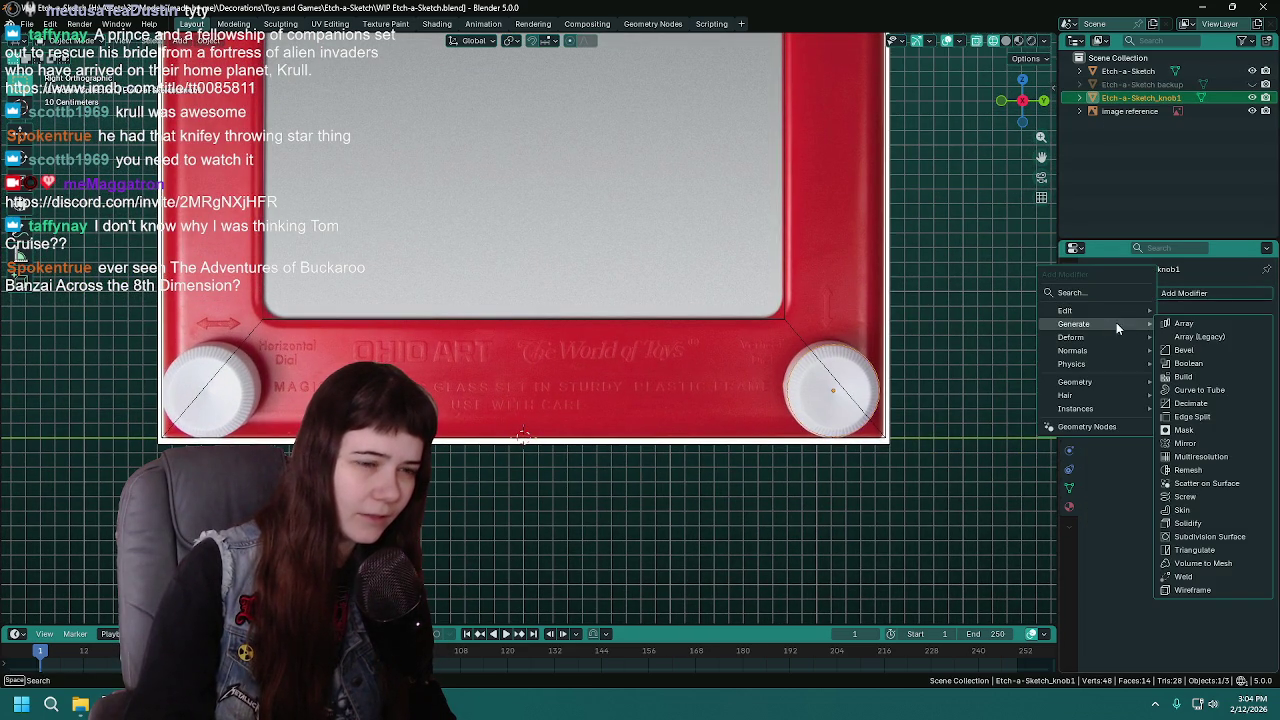
pyautogui.moveTo(1074, 324)
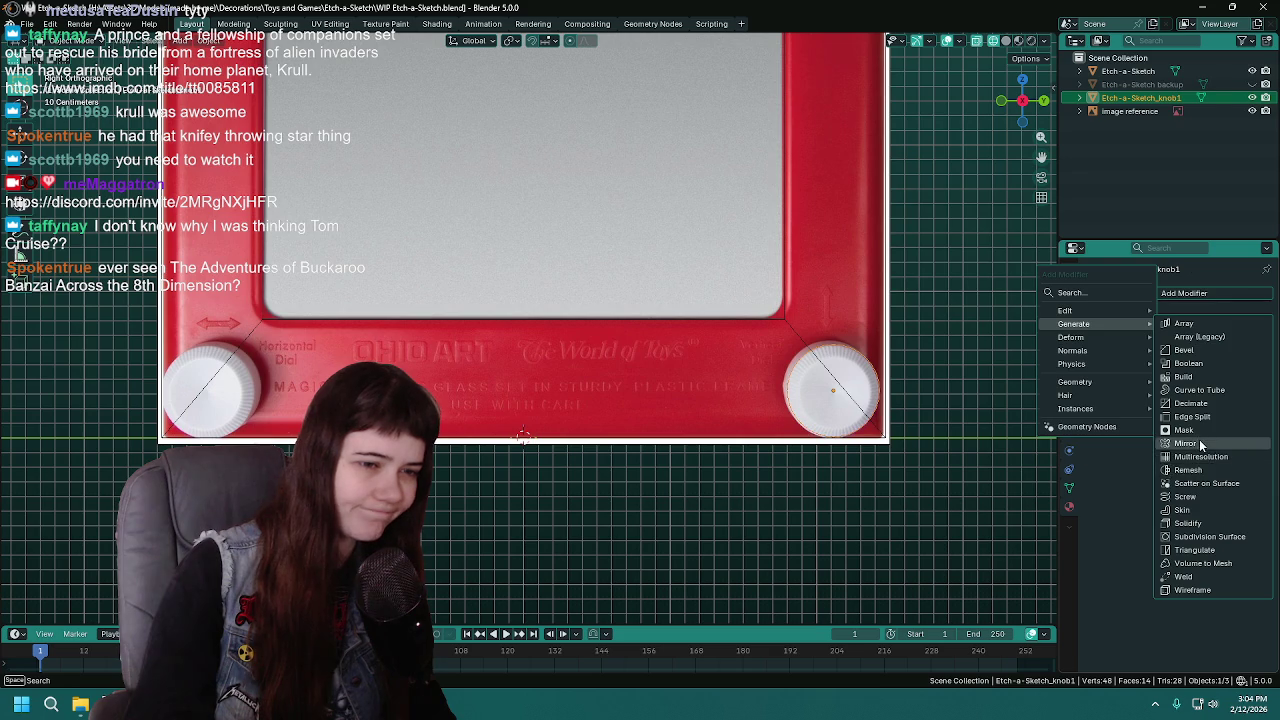
pyautogui.click(1185, 443)
pyautogui.click(1195, 385)
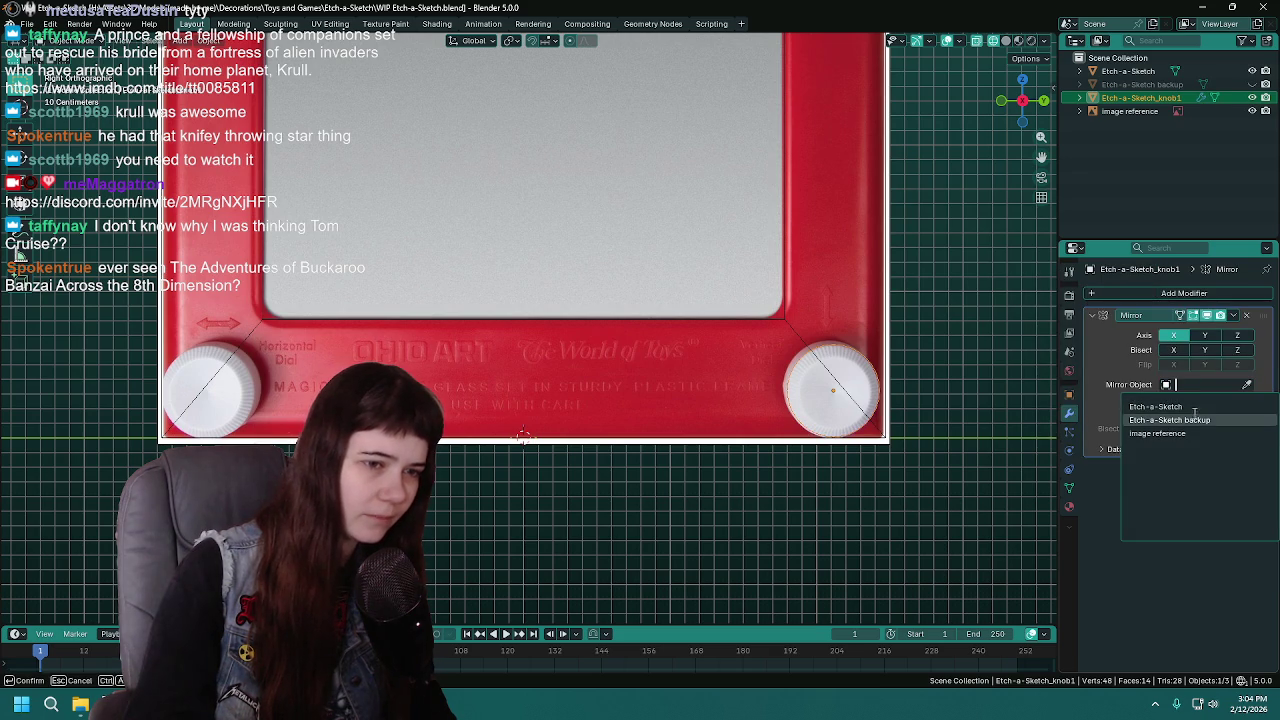
pyautogui.click(1190, 406)
pyautogui.click(1174, 335)
pyautogui.click(1204, 335)
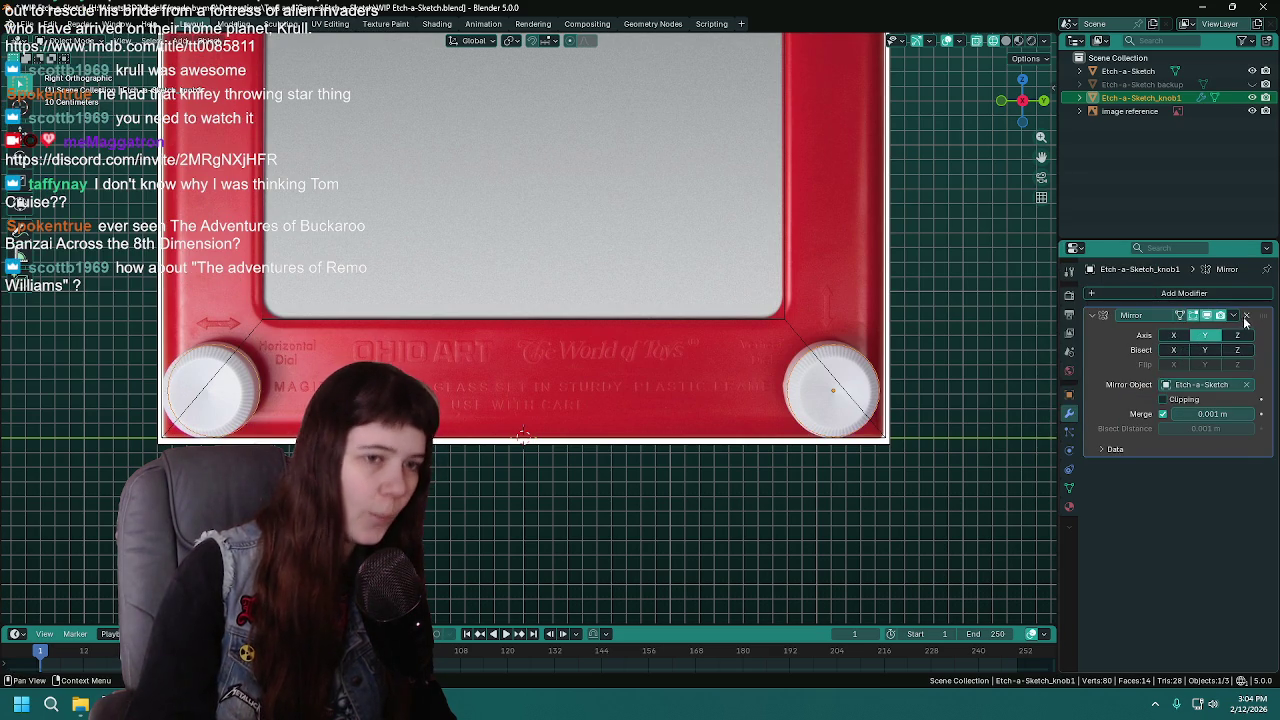
# Step: Remove the Mirror modifier and save the file
pyautogui.click(1246, 315)
pyautogui.scroll(2, 620, 331)
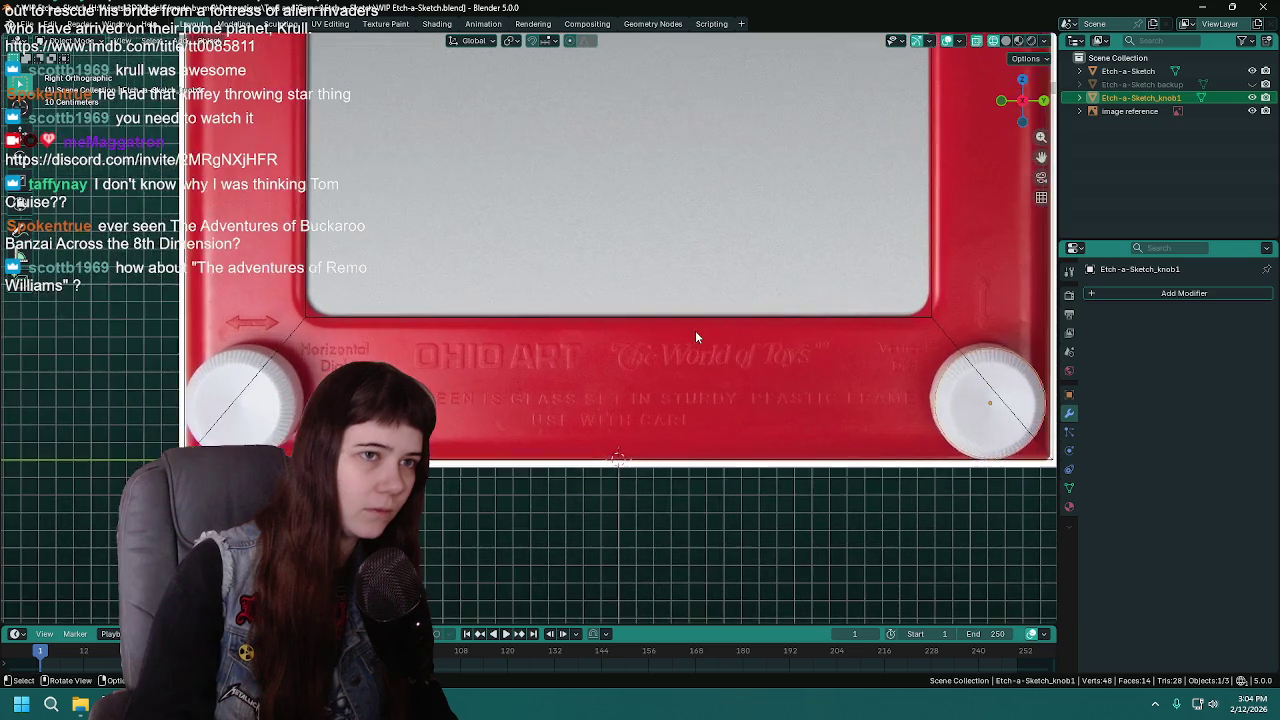
pyautogui.hotkey('ctrl', 's')
pyautogui.scroll(-1, 636, 360)
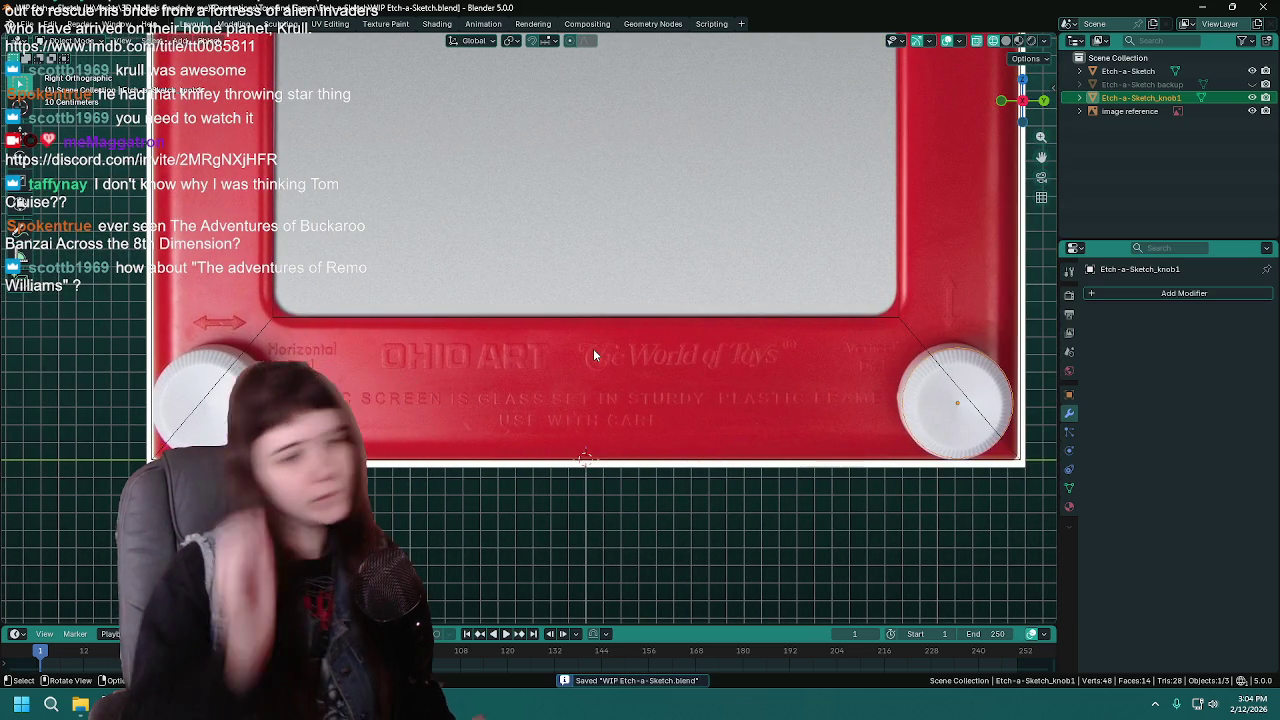